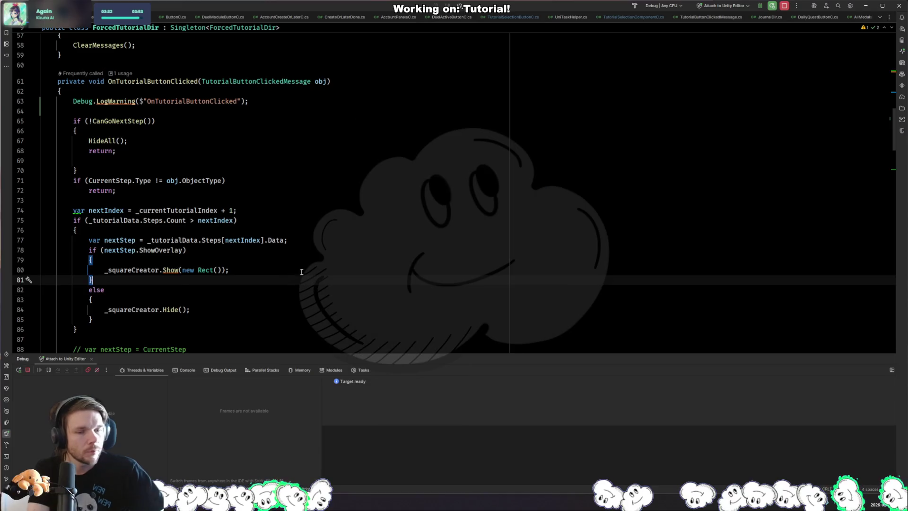
# Search all project files for 'TutorialSelectionButtonC' and open its class file in Rider.
pyautogui.hotkey('ctrl', 'shift', 'f')
pyautogui.write('button lis')
pyautogui.press('BackSpace')
pyautogui.press('BackSpace')
pyautogui.press('BackSpace')
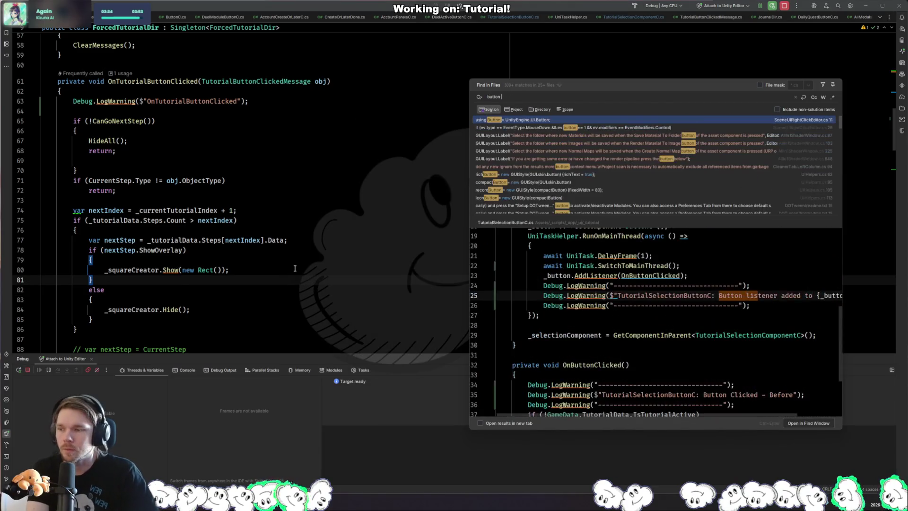
pyautogui.write('Tu')
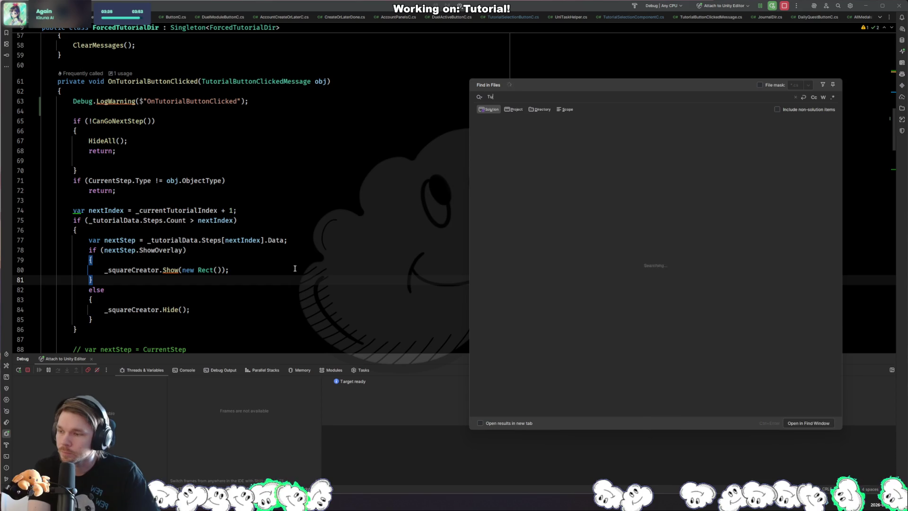
pyautogui.write('torialselectionbuttonc')
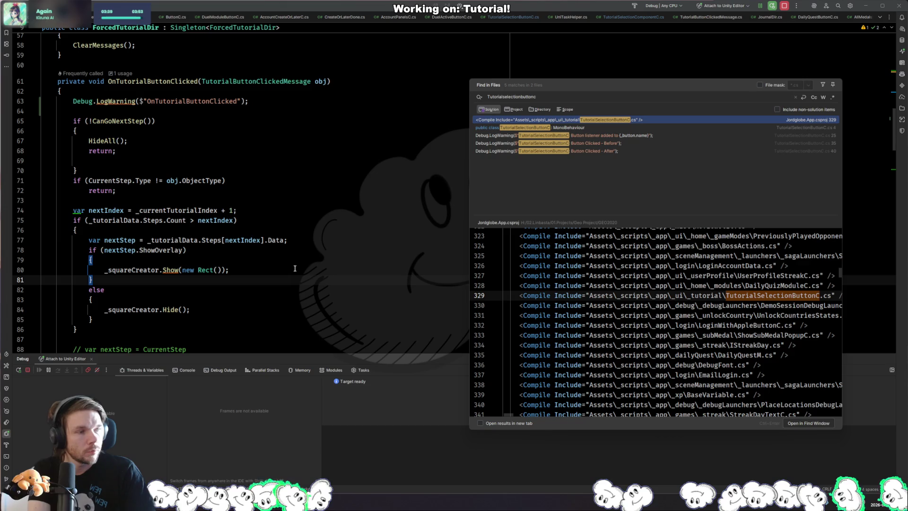
pyautogui.press('Down')
pyautogui.press('Down')
pyautogui.press('Return')
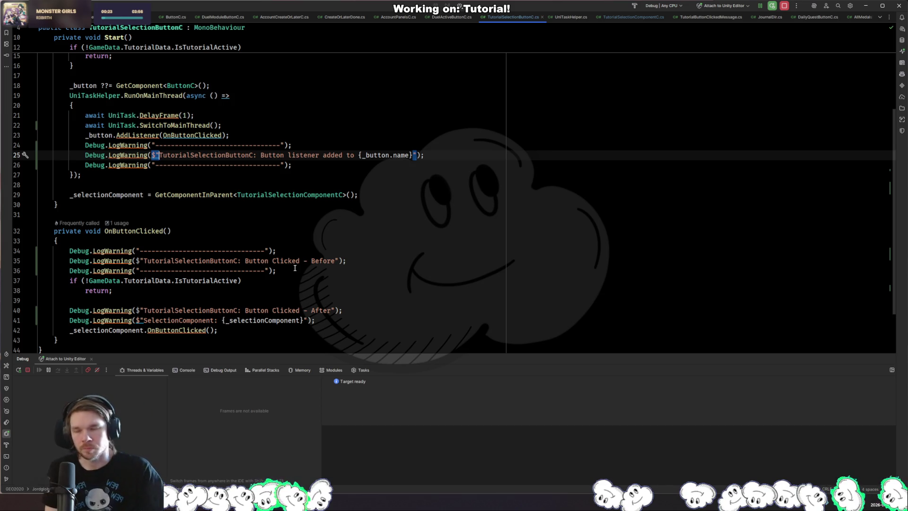
pyautogui.hotkey('alt', 'Tab')
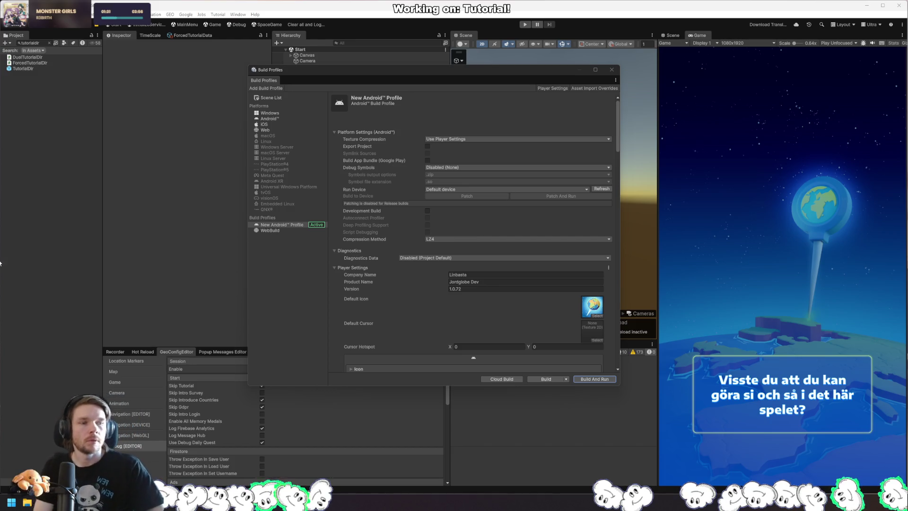
pyautogui.hotkey('alt', 'Tab')
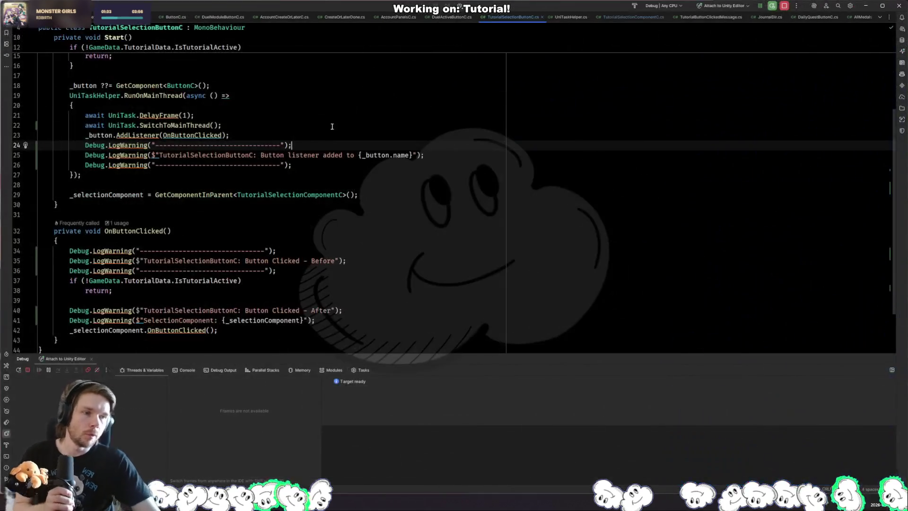
# Move from line 26 up to the TutorialSelectionButtonC class header, then switch to the Unity Editor.
pyautogui.click(167, 164)
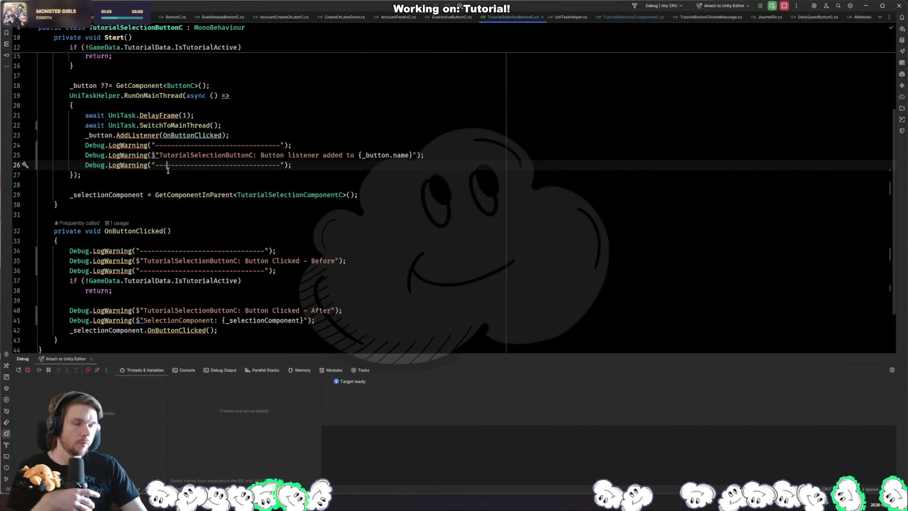
pyautogui.scroll(3, 186, 164)
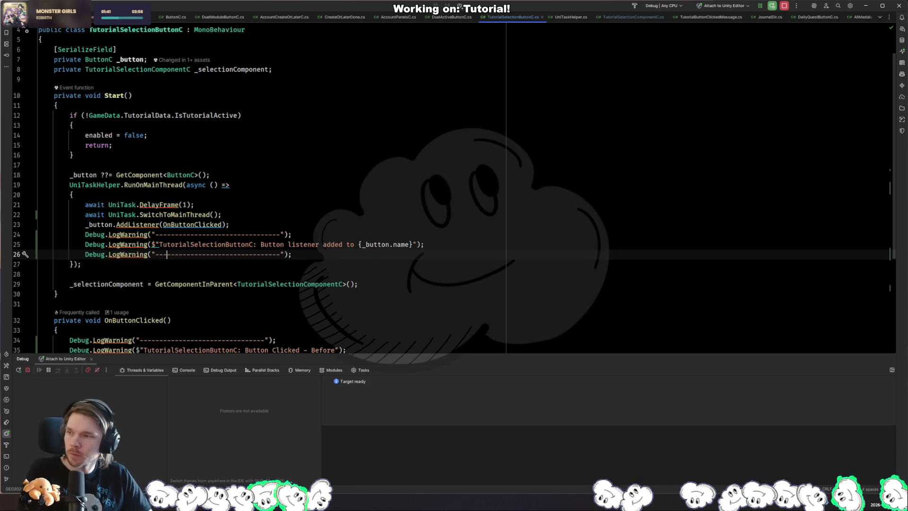
pyautogui.hotkey('alt', 'Tab')
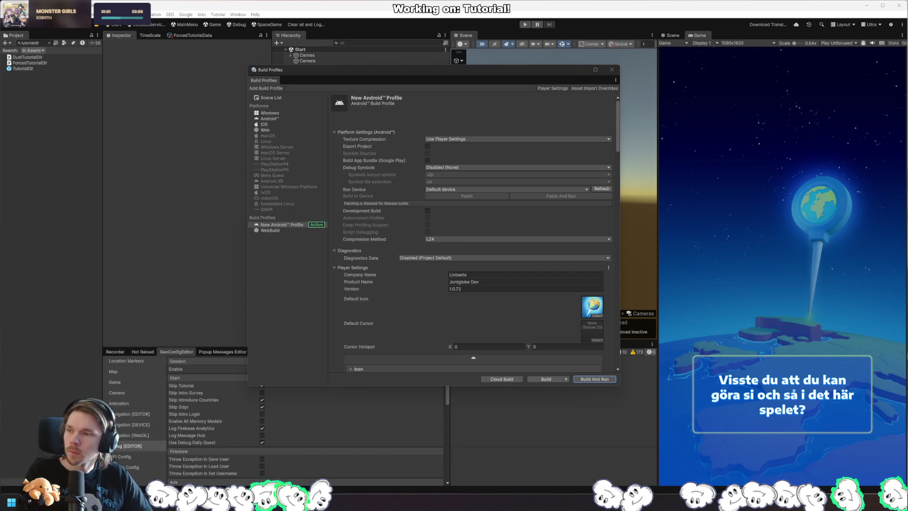
# Close Build Profiles, open the MainHub prefab, and inspect the Play Now button's StartGameButton object.
pyautogui.click(48, 43)
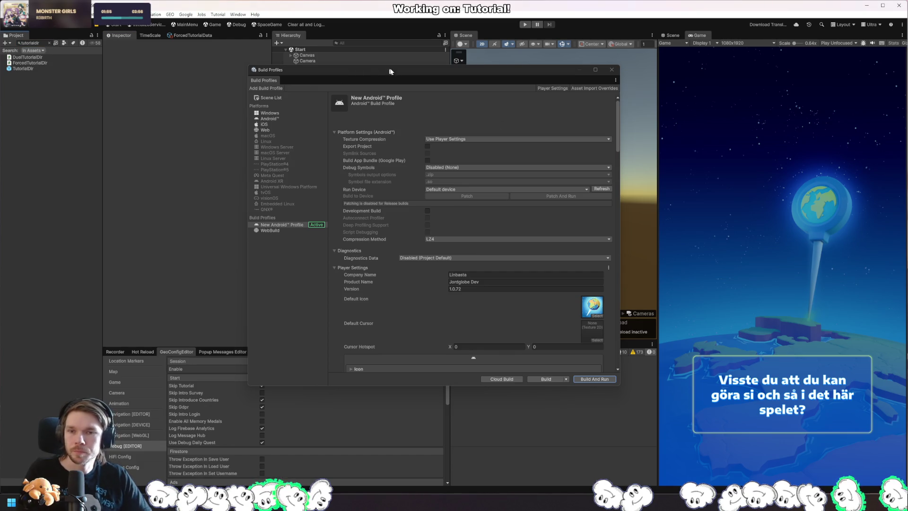
pyautogui.middleClick(263, 80)
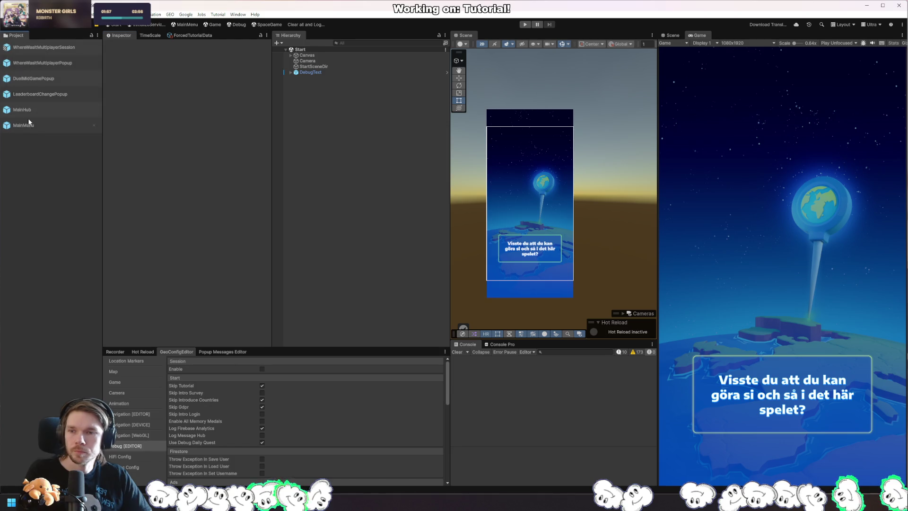
pyautogui.doubleClick(34, 111)
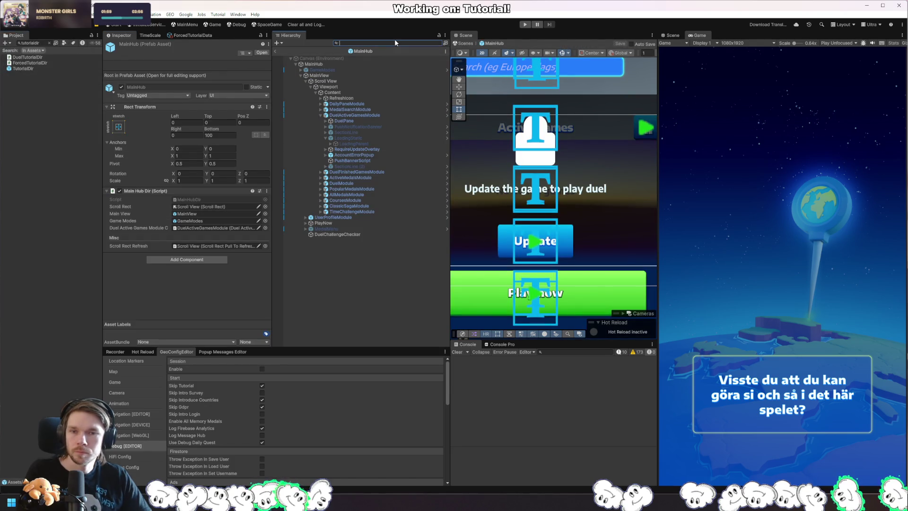
pyautogui.rightClick(622, 301)
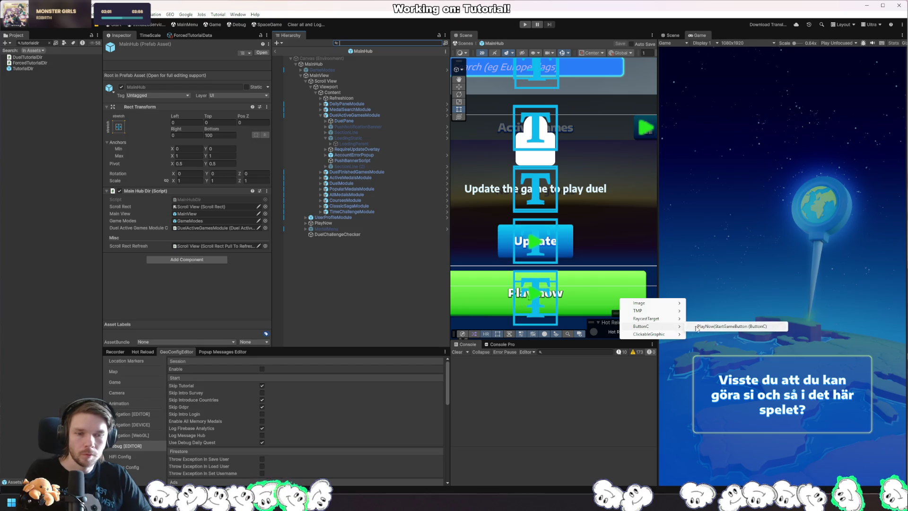
pyautogui.moveTo(672, 334)
pyautogui.click(701, 336)
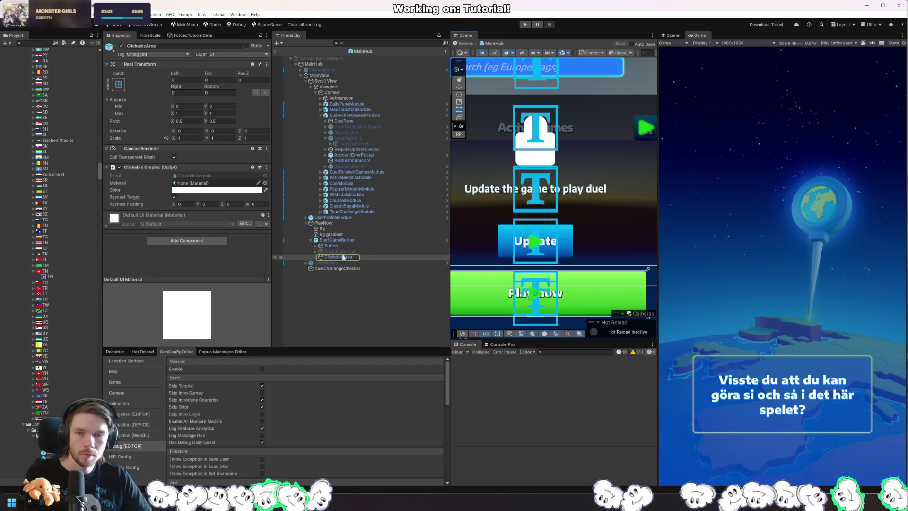
pyautogui.click(344, 239)
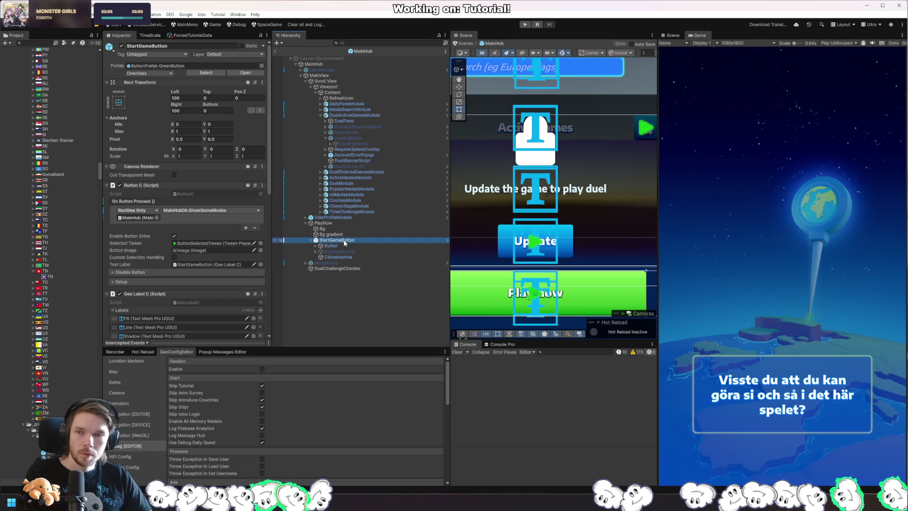
pyautogui.scroll(-10, 222, 243)
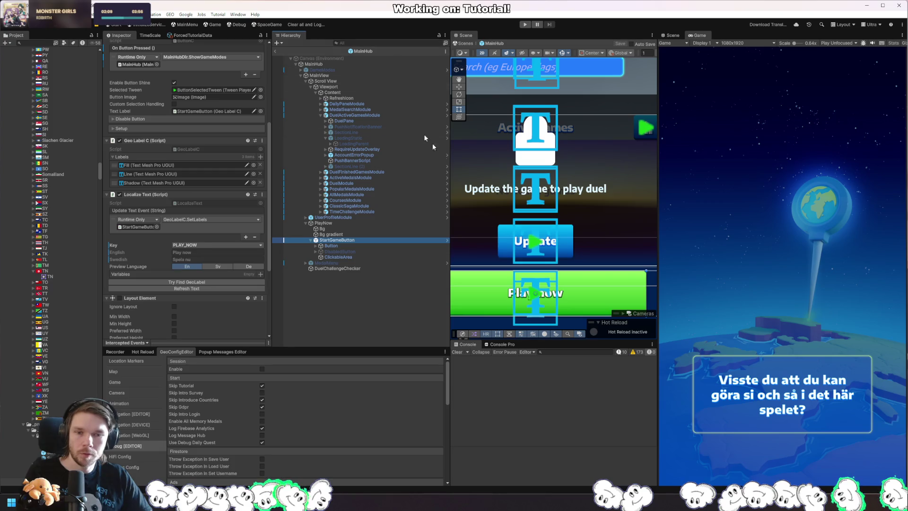
pyautogui.click(395, 43)
pyautogui.write('playrandom')
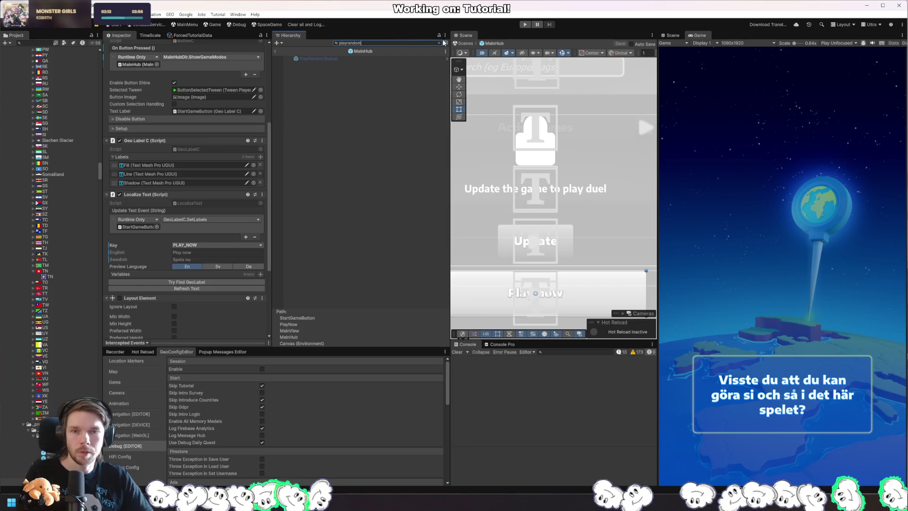
pyautogui.click(439, 42)
# Review the Start method's opening lines in Rider, then reselect the Play Now button's ClickableArea.
pyautogui.hotkey('alt', 'Tab')
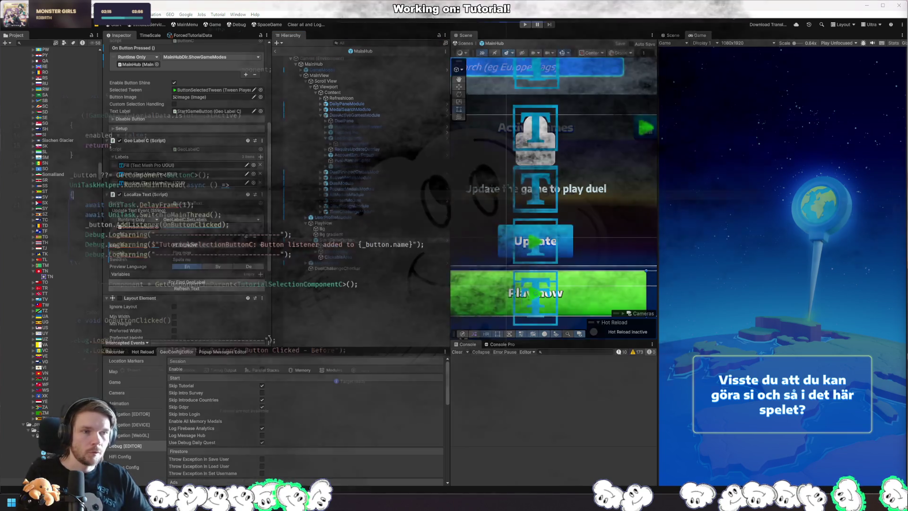
pyautogui.moveTo(54, 95)
pyautogui.mouseDown()
pyautogui.moveTo(228, 131)
pyautogui.moveTo(245, 232)
pyautogui.mouseUp()
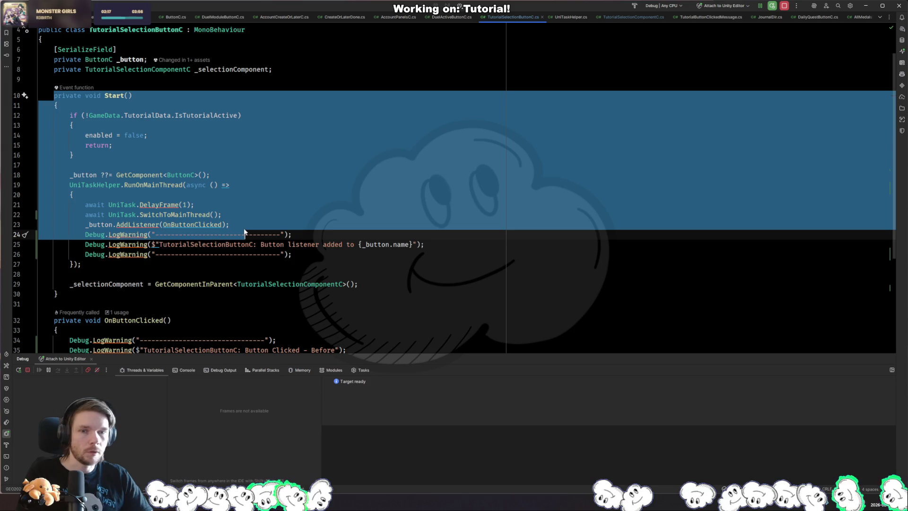
pyautogui.hotkey('alt', 'Tab')
pyautogui.rightClick(537, 284)
pyautogui.click(614, 319)
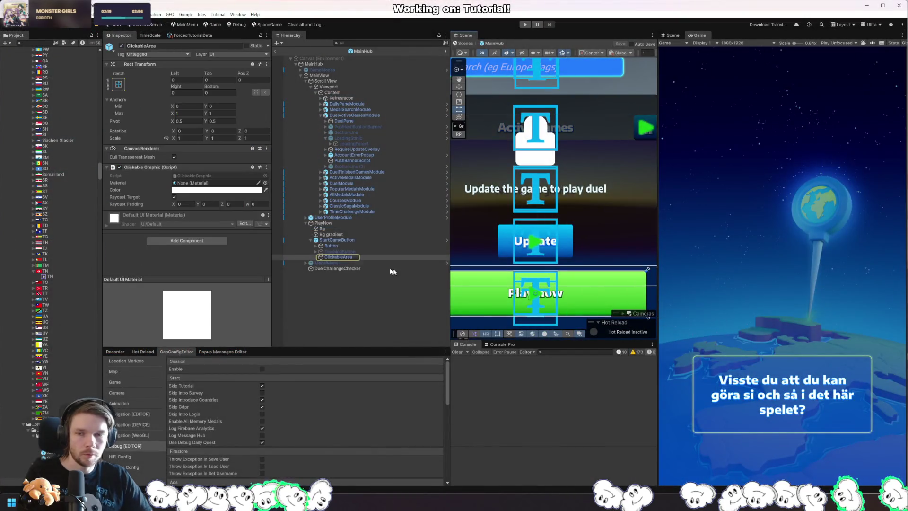
pyautogui.click(364, 240)
pyautogui.scroll(-8, 182, 256)
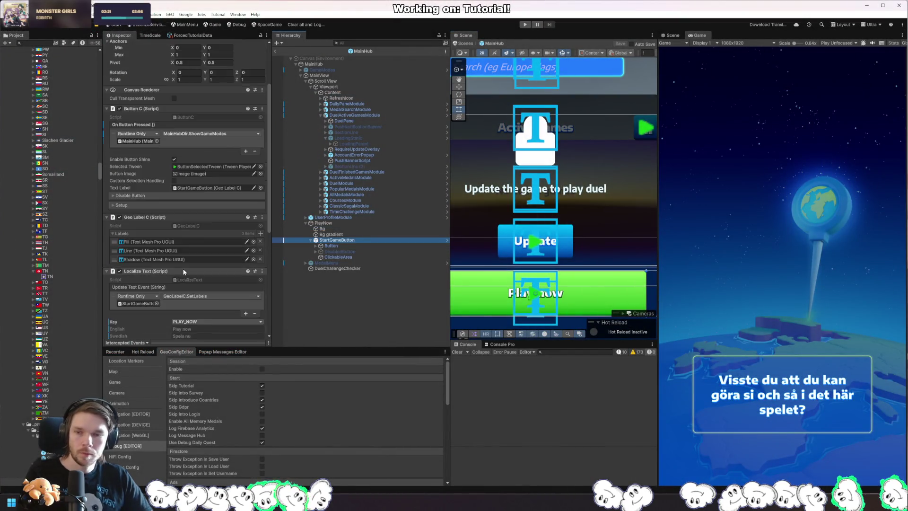
pyautogui.scroll(-3, 182, 256)
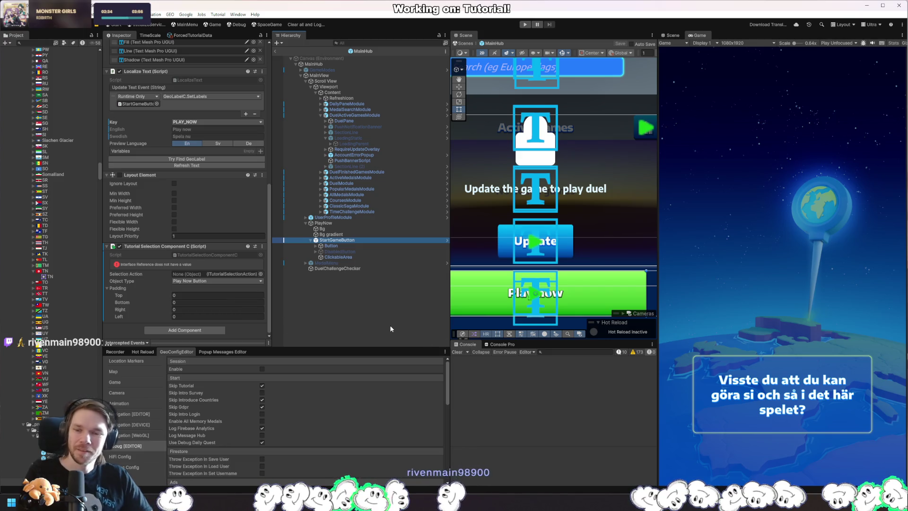
pyautogui.scroll(10, 180, 291)
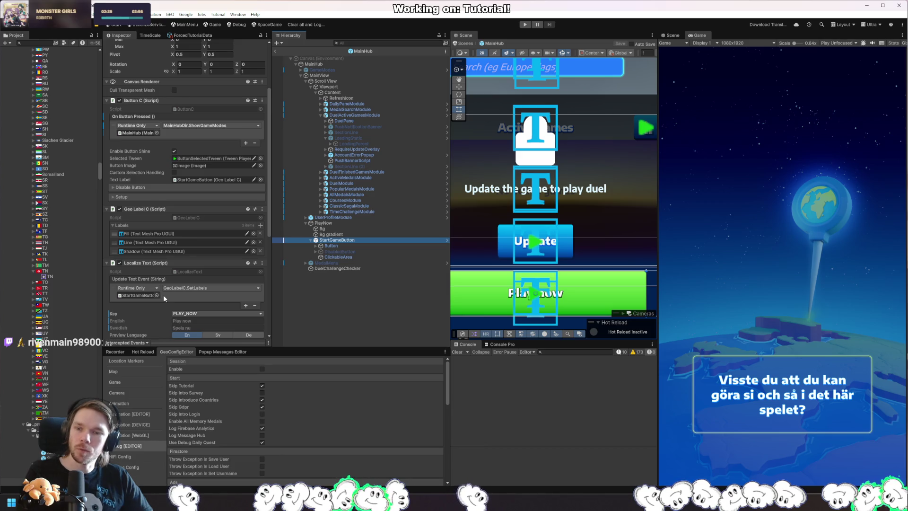
pyautogui.scroll(-2, 163, 297)
pyautogui.scroll(-8, 163, 294)
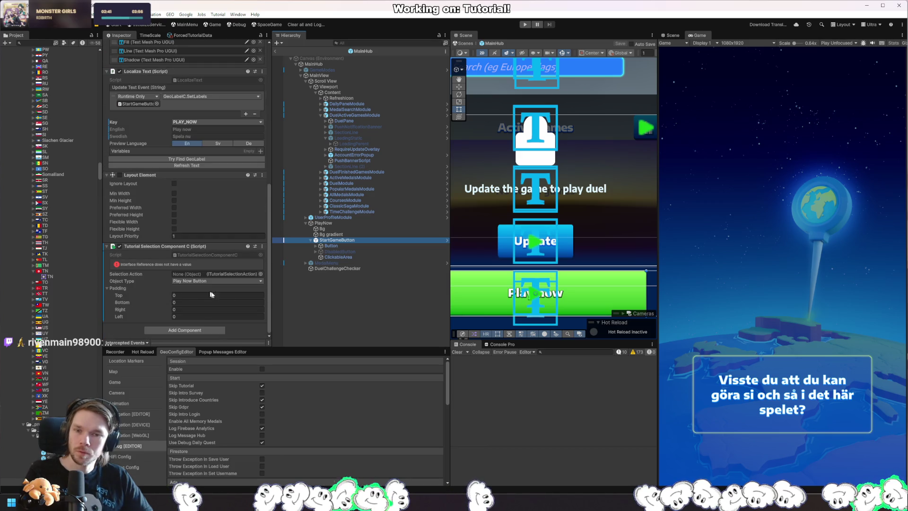
pyautogui.click(313, 27)
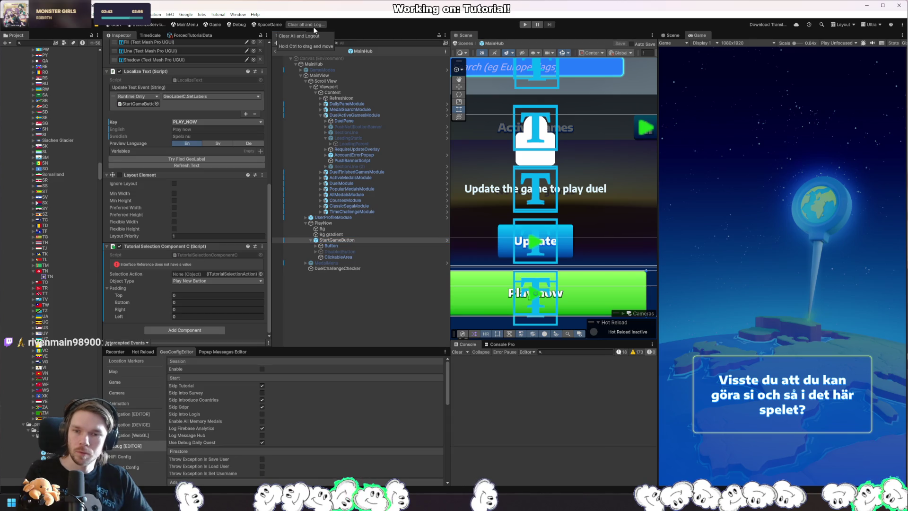
# Run the game, skip profile creation, and tap Play now to test the tutorial step.
pyautogui.click(524, 25)
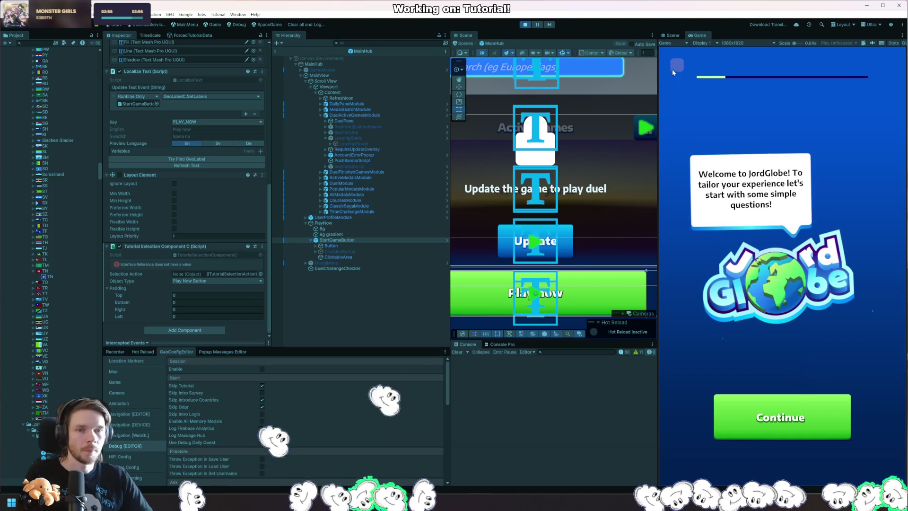
pyautogui.click(798, 367)
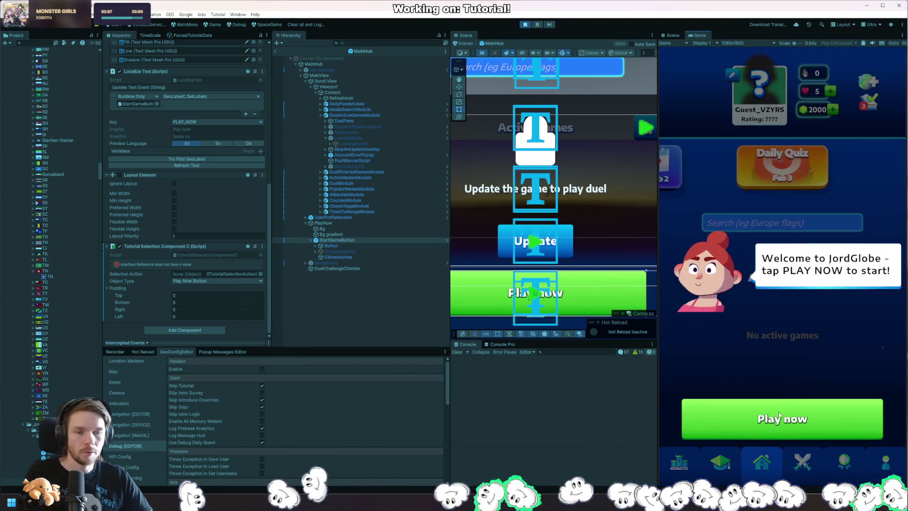
pyautogui.click(780, 417)
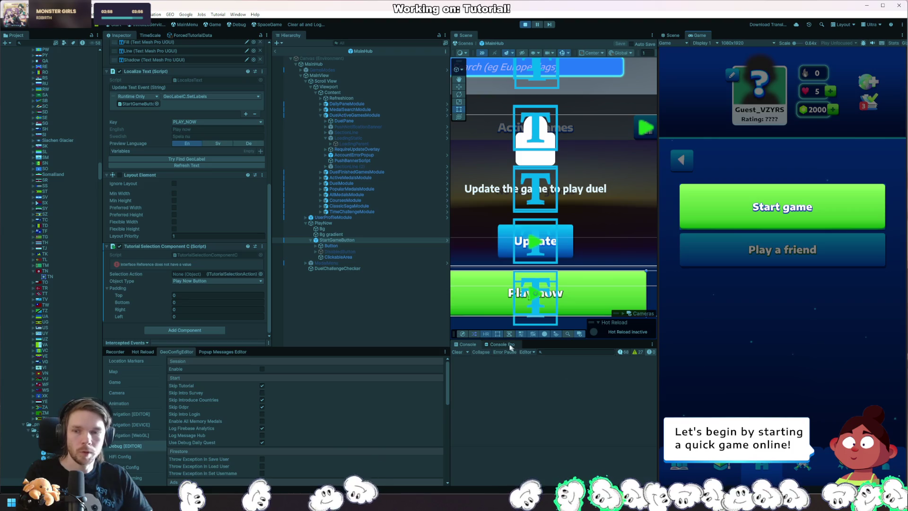
pyautogui.click(346, 240)
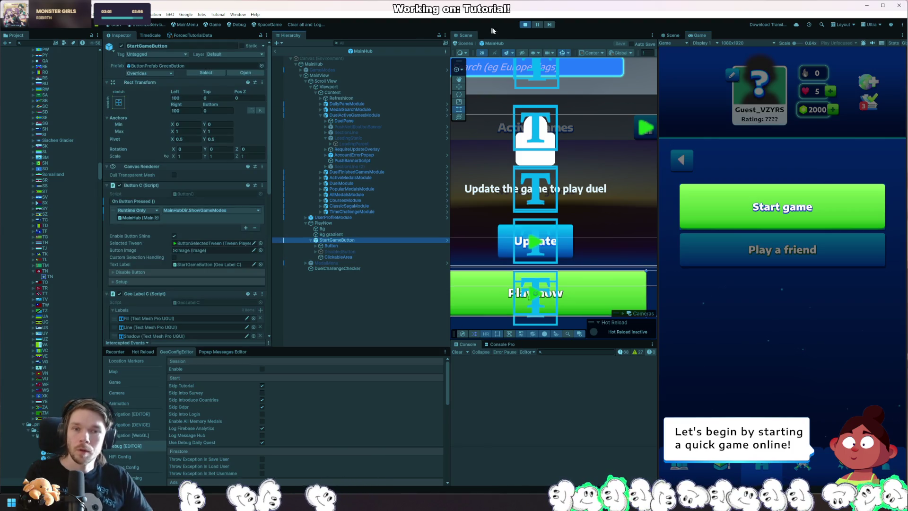
# Stop play mode and leave the MainHub prefab to return to the MainMenu scene.
pyautogui.click(525, 24)
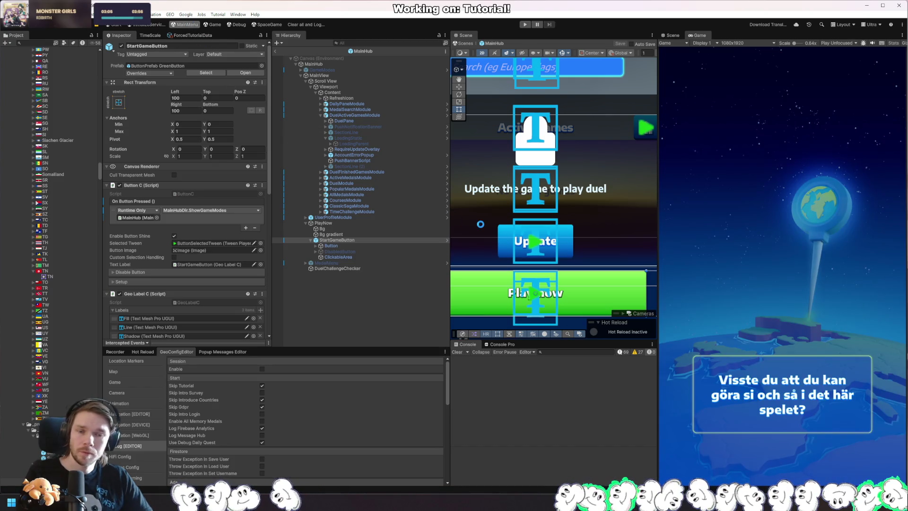
pyautogui.click(186, 25)
pyautogui.rightClick(541, 258)
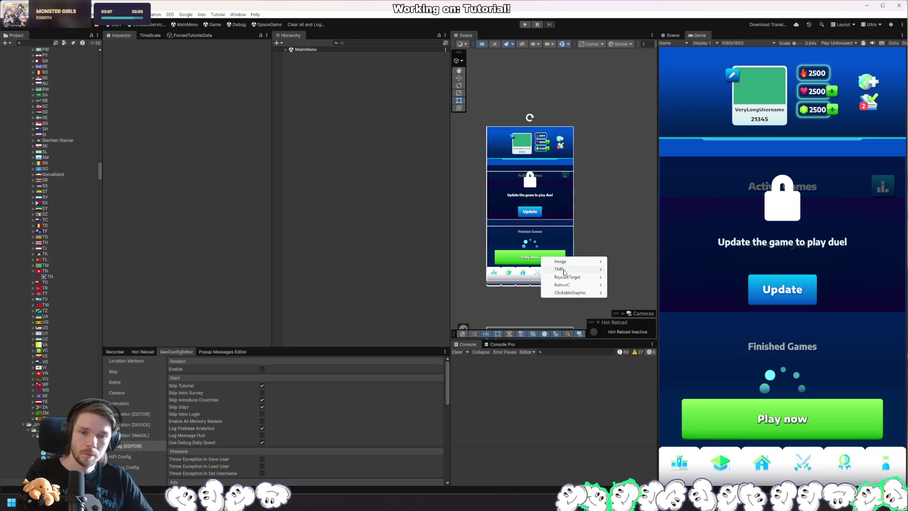
# Select StartGameButton and apply its added Tutorial Selection Button C component to prefab 'MainHub'.
pyautogui.moveTo(590, 293)
pyautogui.click(662, 292)
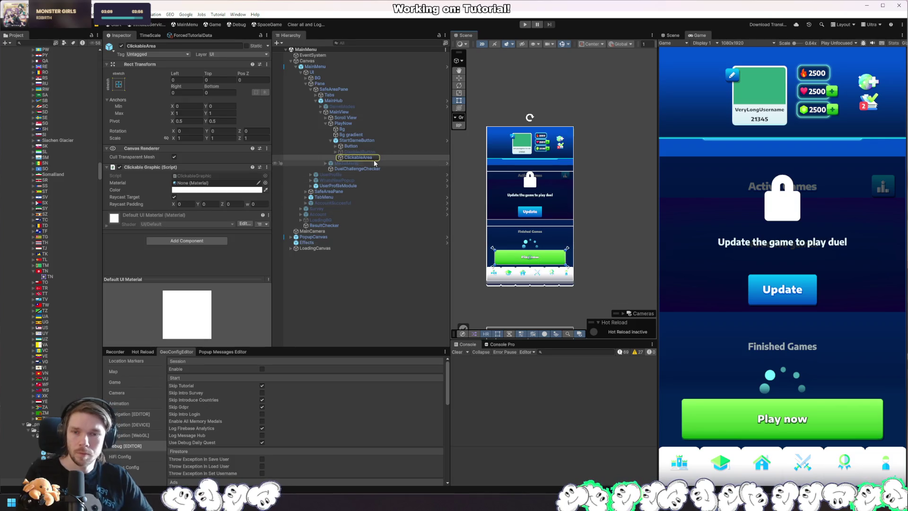
pyautogui.click(370, 140)
pyautogui.scroll(-15, 220, 211)
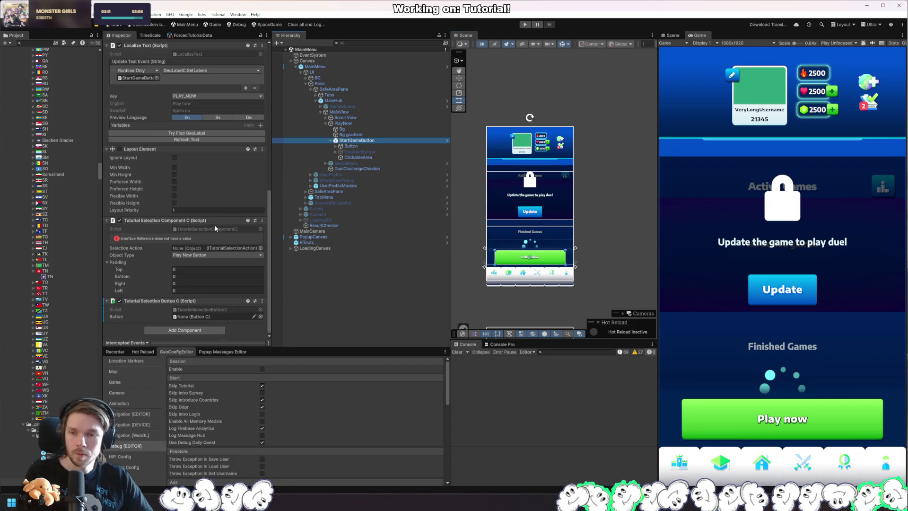
pyautogui.click(262, 300)
pyautogui.moveTo(320, 321)
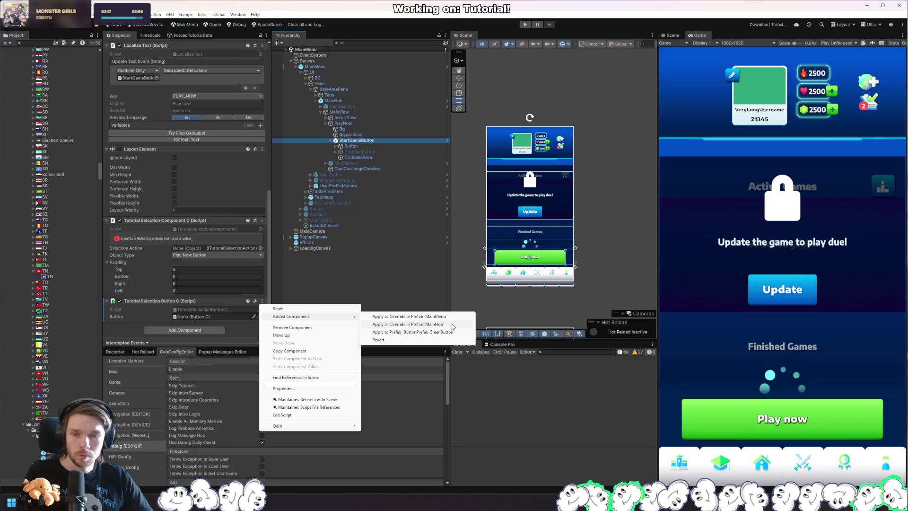
pyautogui.click(452, 326)
pyautogui.click(389, 170)
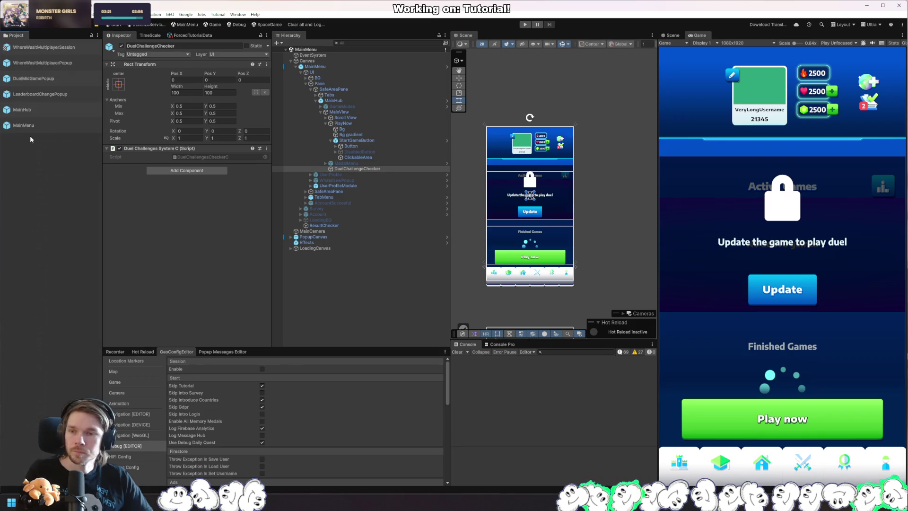
# In the MainHub prefab, add Tutorial Selection Button C to StartGameButton, then return to MainMenu.
pyautogui.doubleClick(41, 110)
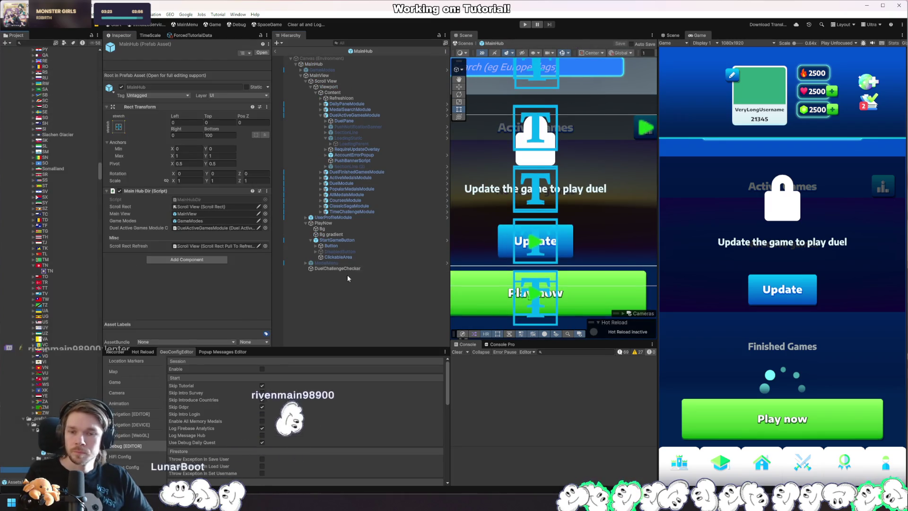
pyautogui.click(364, 238)
pyautogui.scroll(-10, 215, 280)
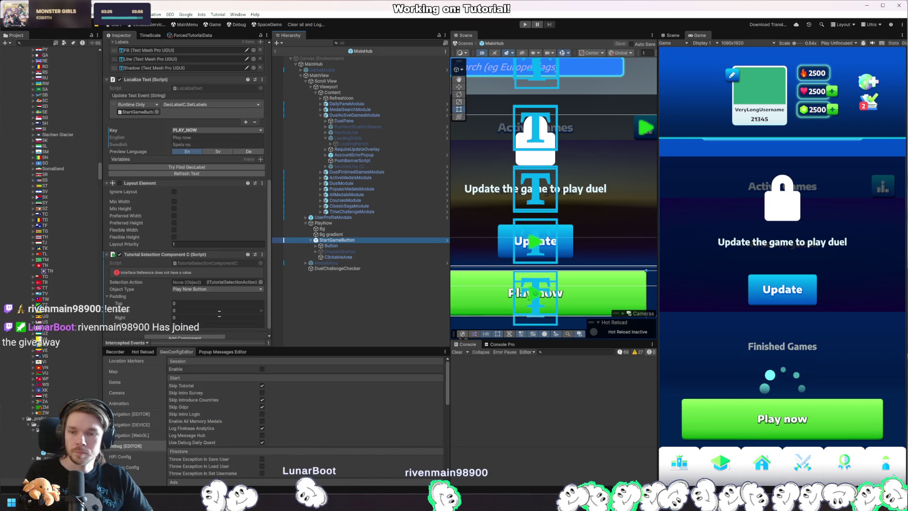
pyautogui.scroll(-1, 211, 334)
pyautogui.click(211, 333)
pyautogui.write('tutoria')
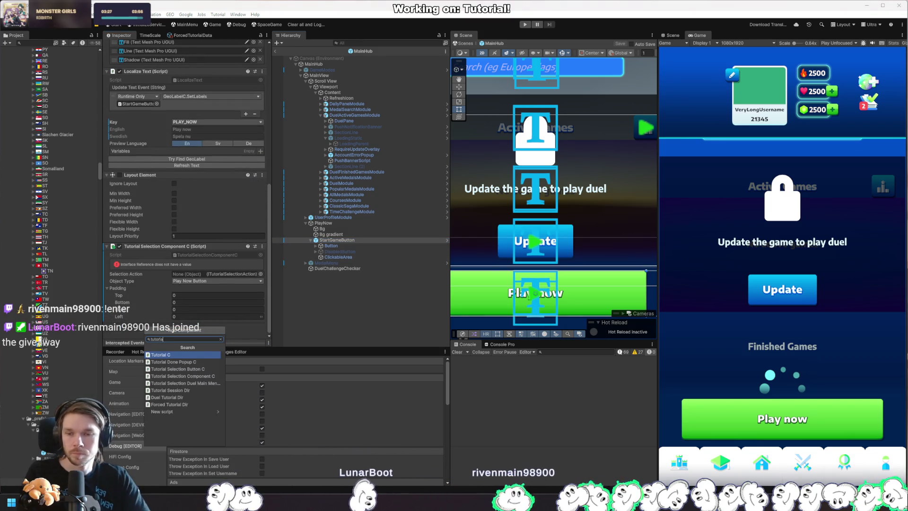
pyautogui.press('BackSpace')
pyautogui.press('BackSpace')
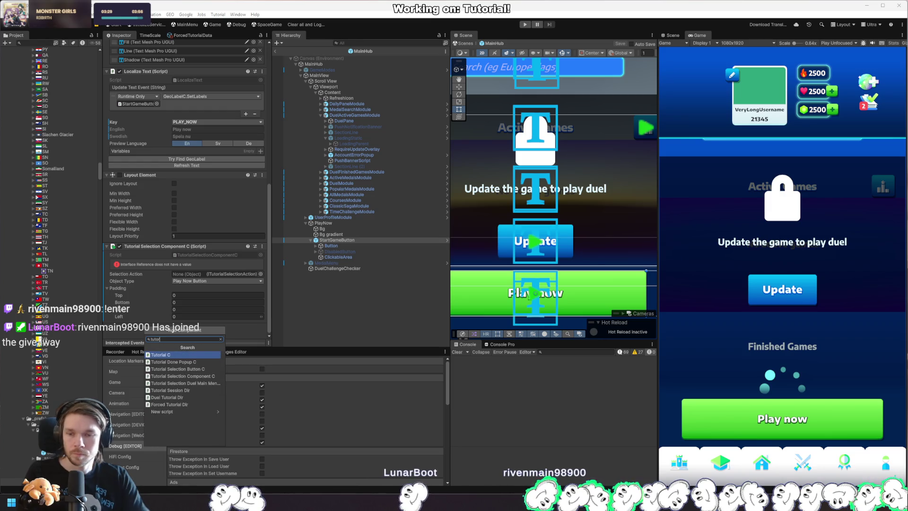
pyautogui.click(178, 369)
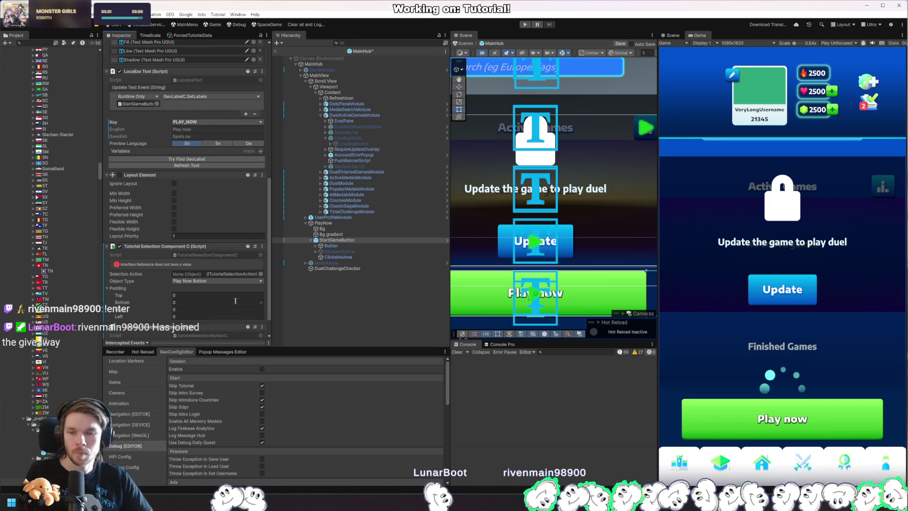
pyautogui.scroll(-1, 235, 301)
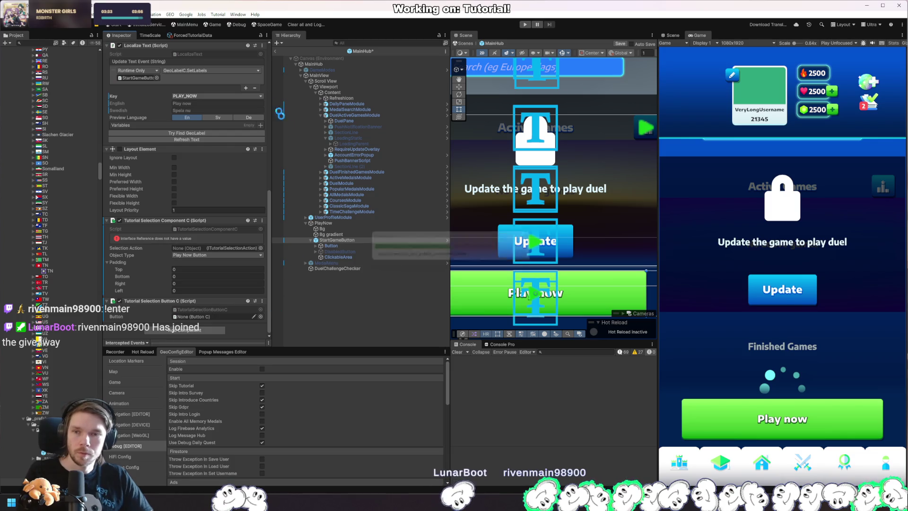
pyautogui.click(186, 24)
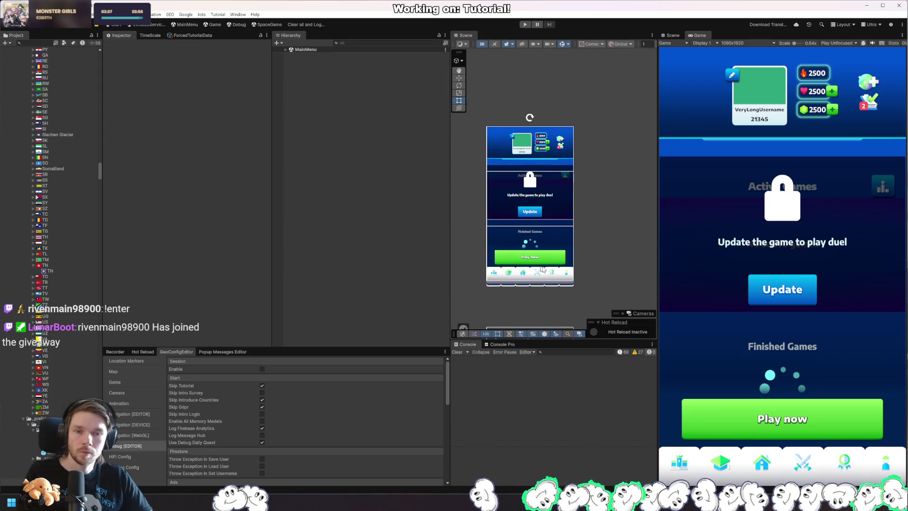
# Select StartGameButton, remove its second Tutorial Selection Button C component, and clear the selection.
pyautogui.rightClick(560, 261)
pyautogui.click(662, 295)
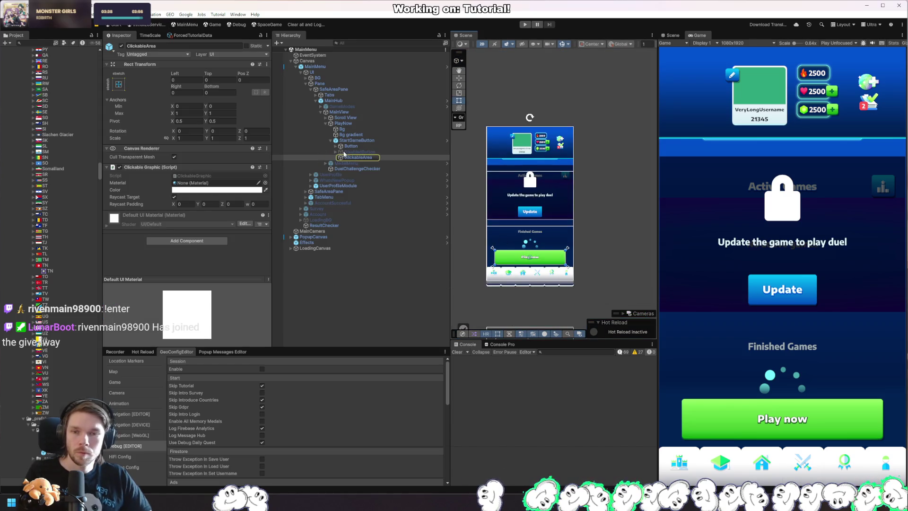
pyautogui.click(352, 140)
pyautogui.scroll(-10, 220, 260)
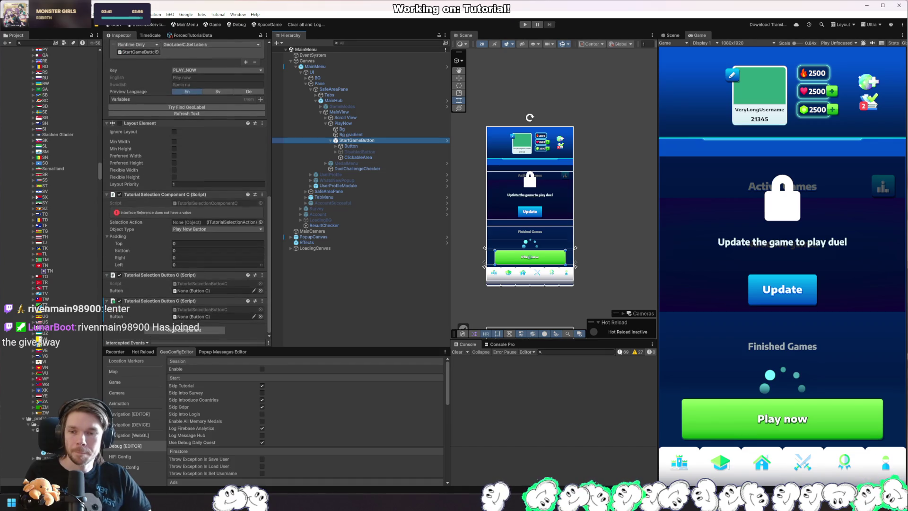
pyautogui.click(262, 301)
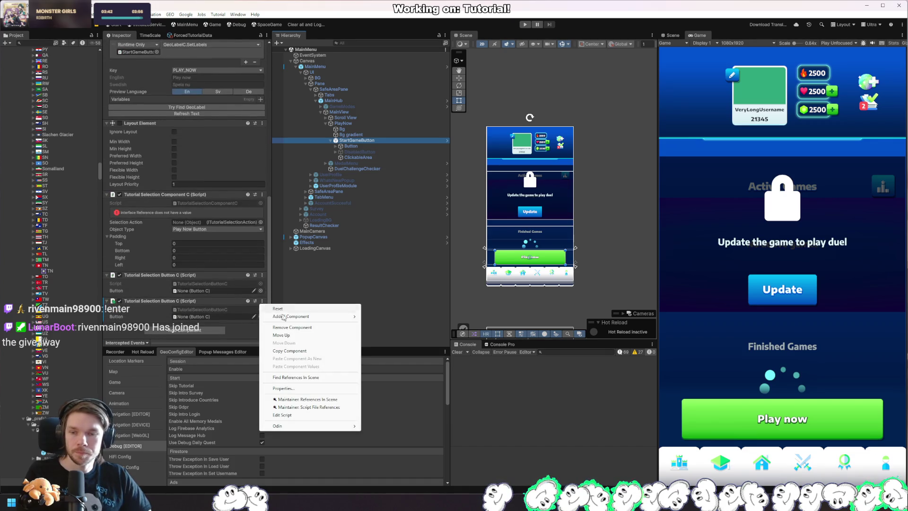
pyautogui.click(312, 327)
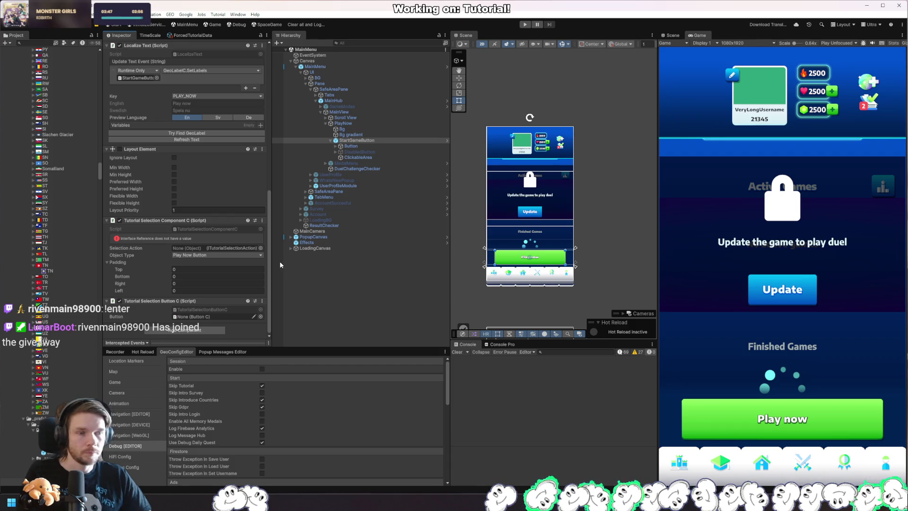
pyautogui.click(407, 293)
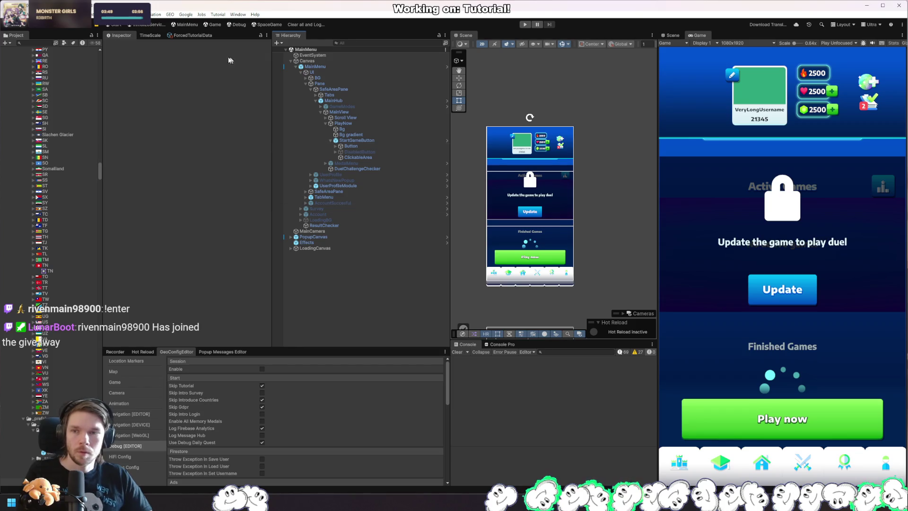
# Build and run the New Android Profile from File > Build Profiles, replacing the existing APK in Builds.
pyautogui.click(8, 14)
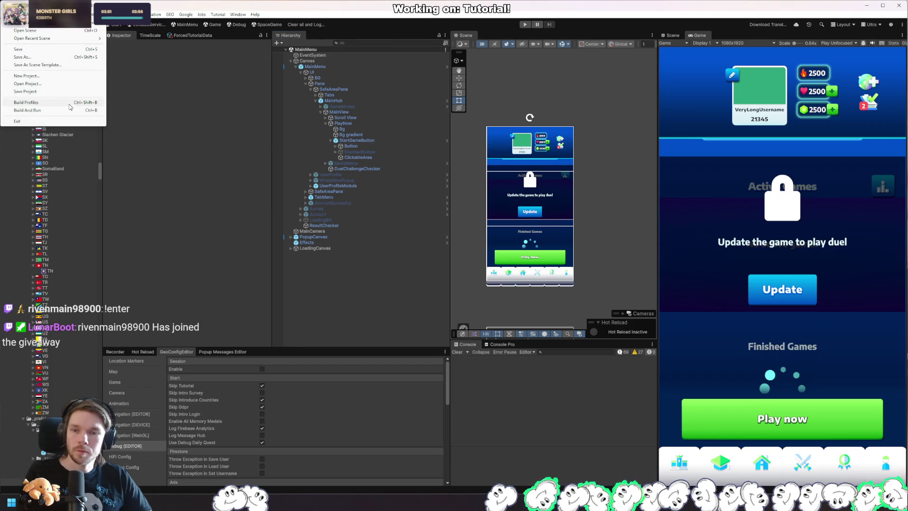
pyautogui.click(70, 107)
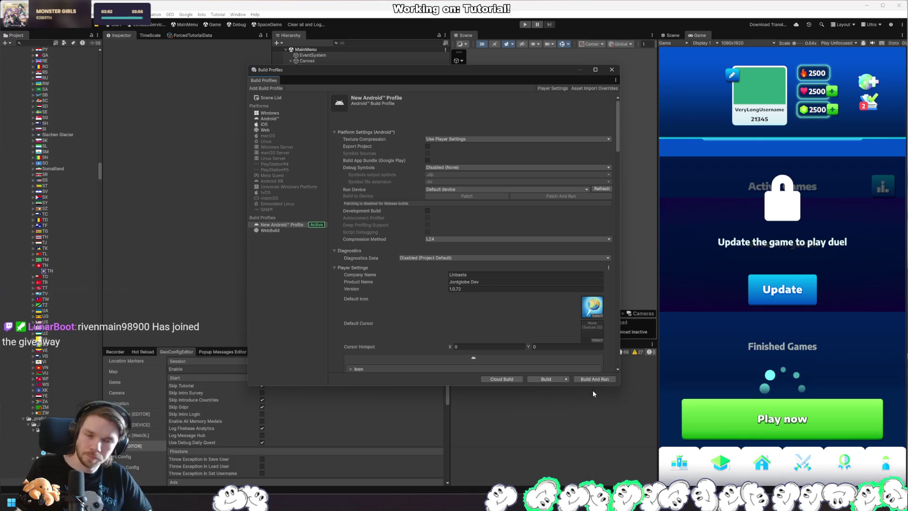
pyautogui.click(598, 377)
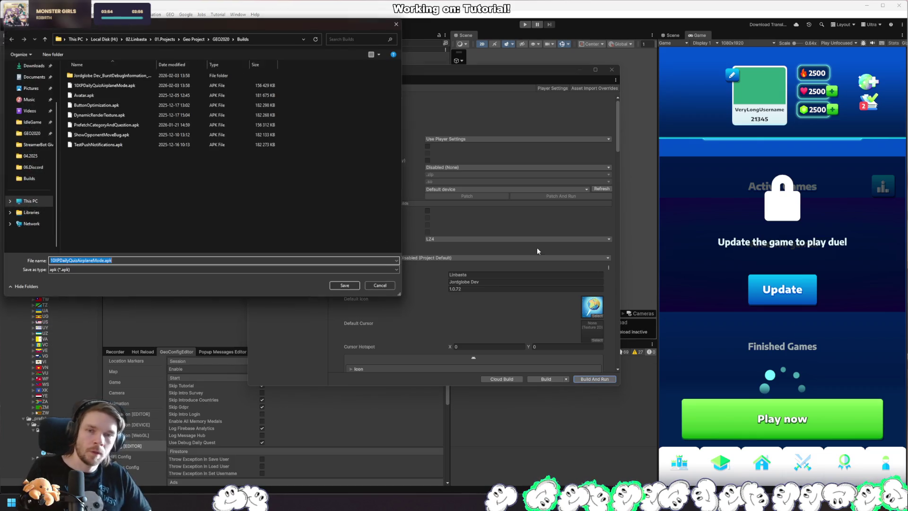
pyautogui.click(348, 286)
pyautogui.click(882, 248)
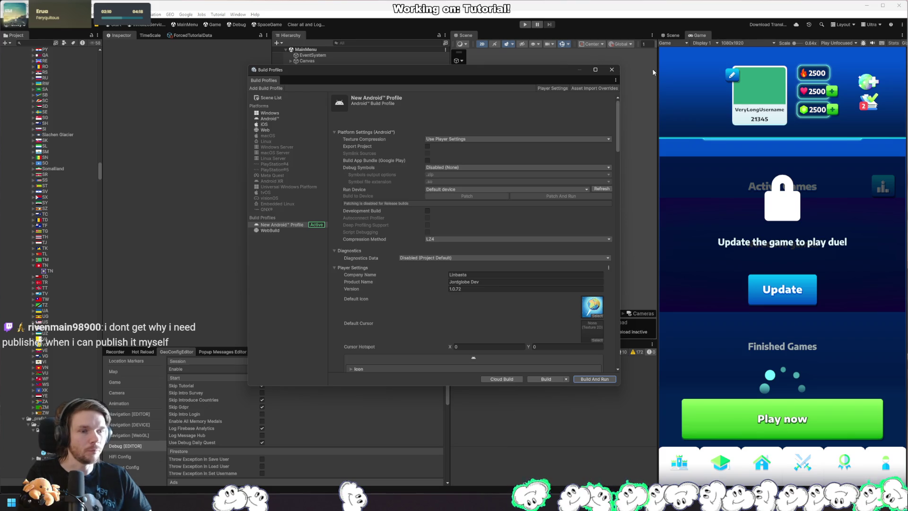
# Close the Build Profiles window, then bring up and close the SteamDB release chart browser window.
pyautogui.click(611, 69)
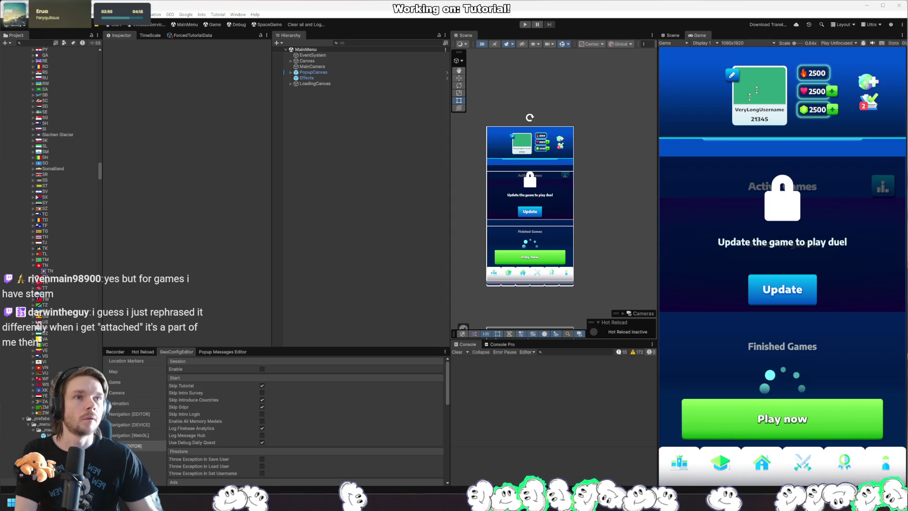
pyautogui.hotkey('alt', 'Tab')
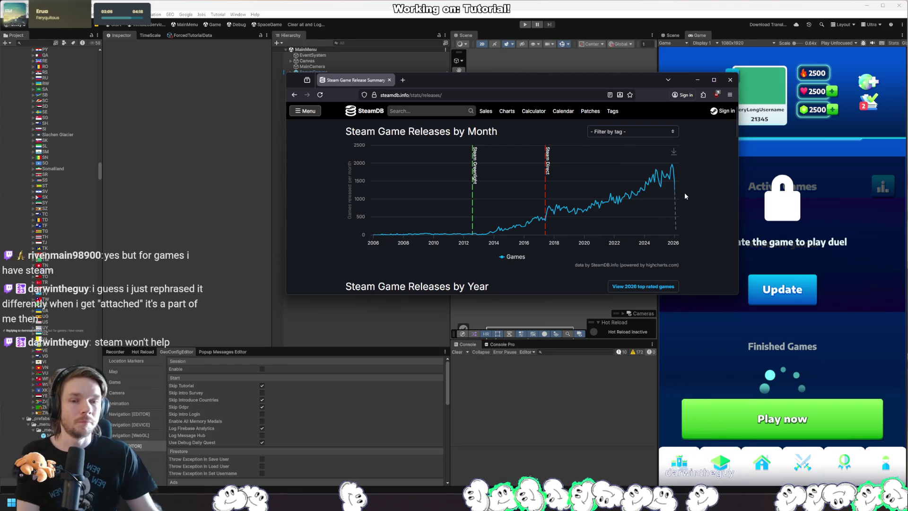
pyautogui.click(730, 79)
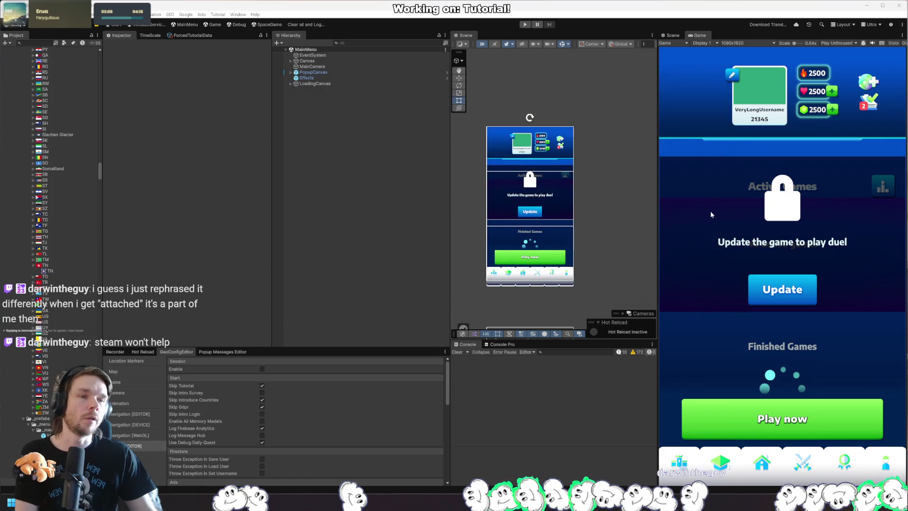
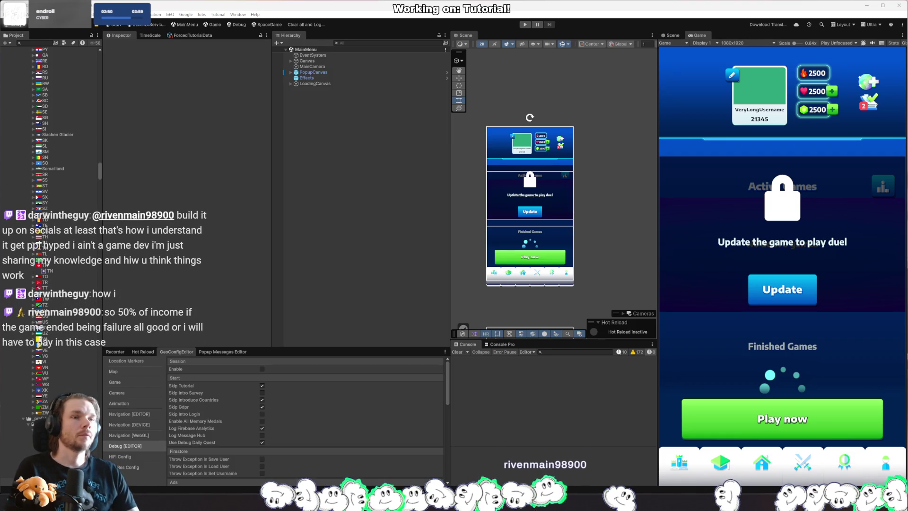
# Bring up TutorialSelectionButtonC.cs in Rider at its Start method.
pyautogui.hotkey('alt', 'Tab')
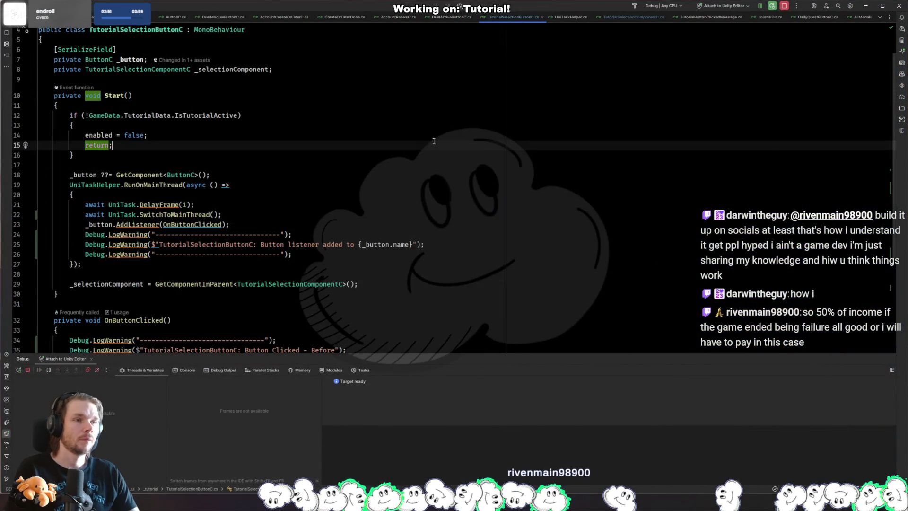
# Review the tutorial-active check in TutorialSelectionButtonC's Start method, then return to Unity.
pyautogui.click(399, 151)
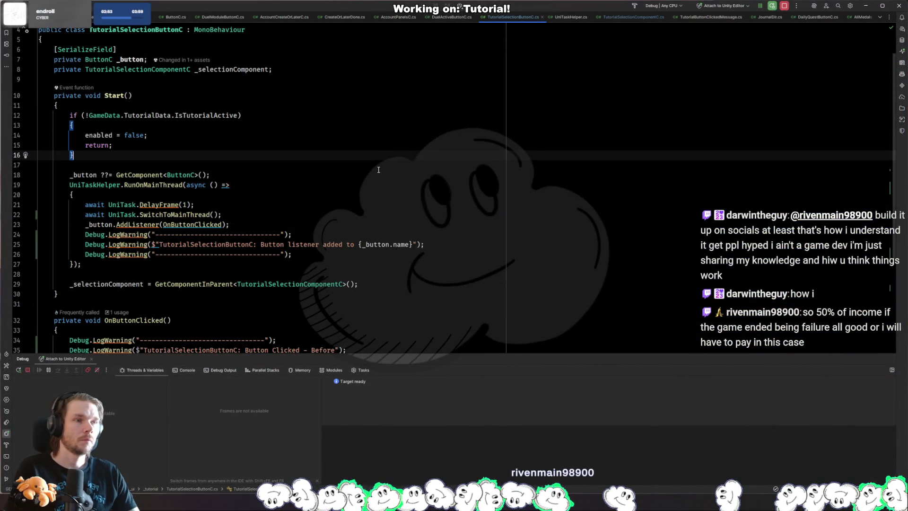
pyautogui.click(364, 167)
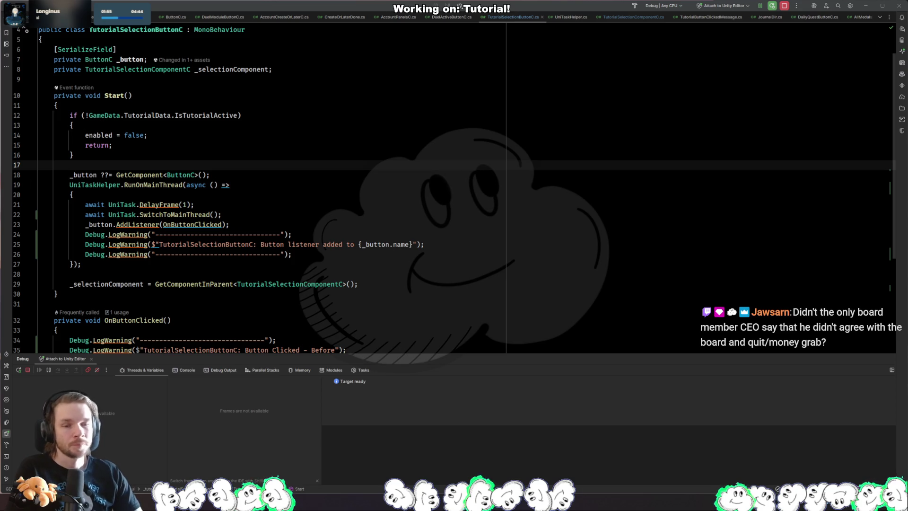
pyautogui.hotkey('alt', 'Tab')
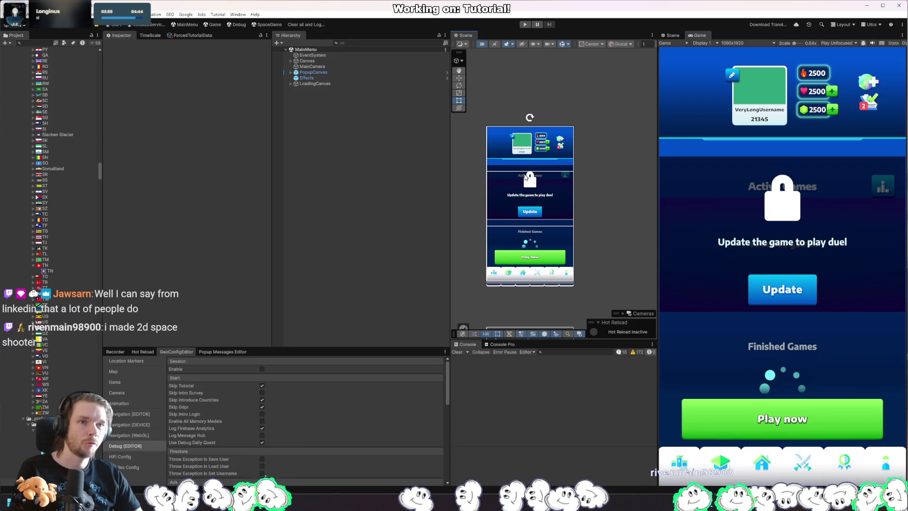
# Select the main menu's Scroll View and expand its Content children down to RequireUpdateOverlay.
pyautogui.click(604, 182)
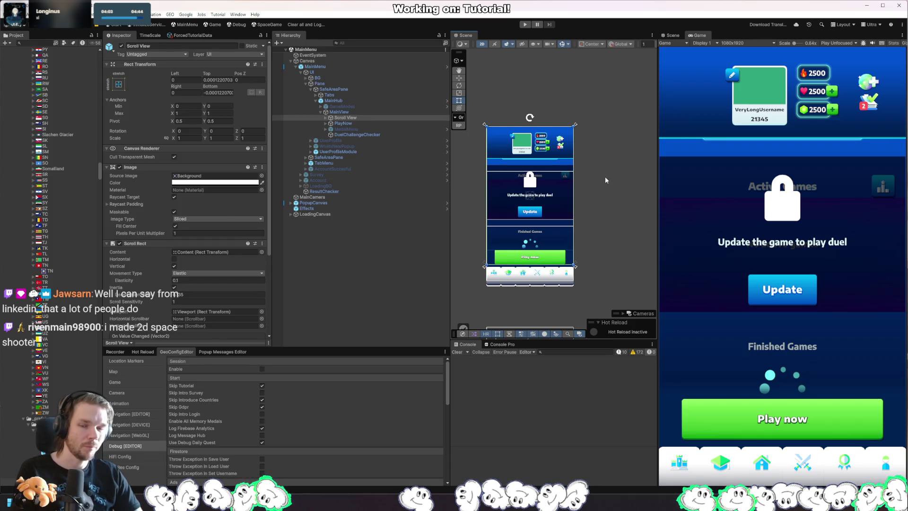
pyautogui.moveTo(605, 180)
pyautogui.mouseDown()
pyautogui.moveTo(615, 208)
pyautogui.moveTo(639, 206)
pyautogui.mouseUp()
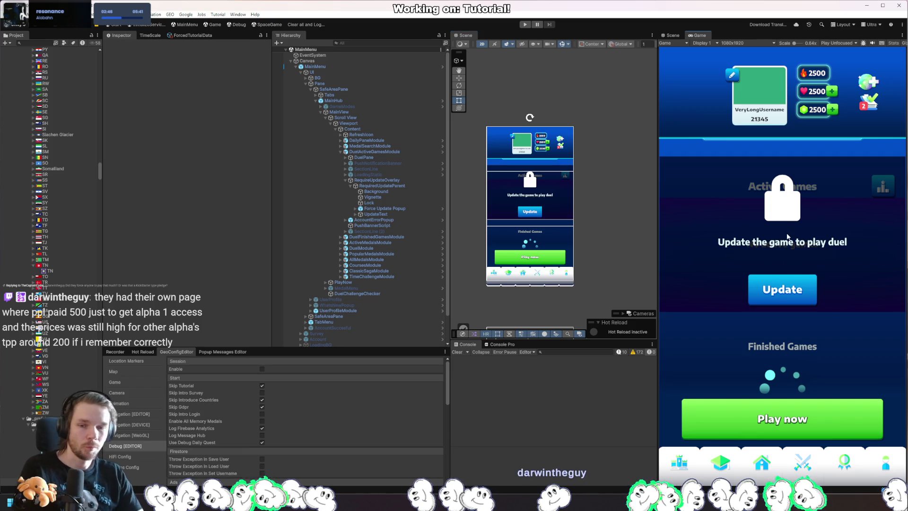
# Pick the start button's ClickableArea from the stacked UI objects, then inspect StartGameButton.
pyautogui.scroll(-2, 371, 260)
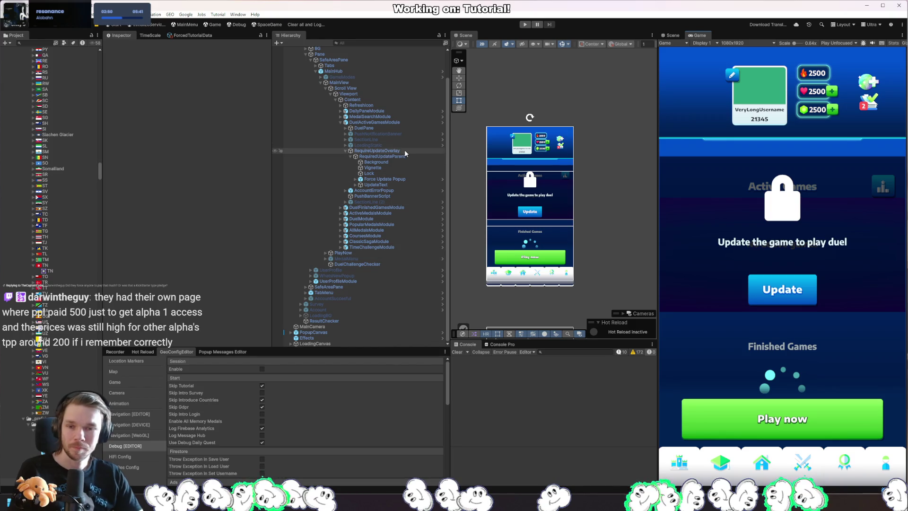
pyautogui.rightClick(558, 274)
pyautogui.moveTo(587, 298)
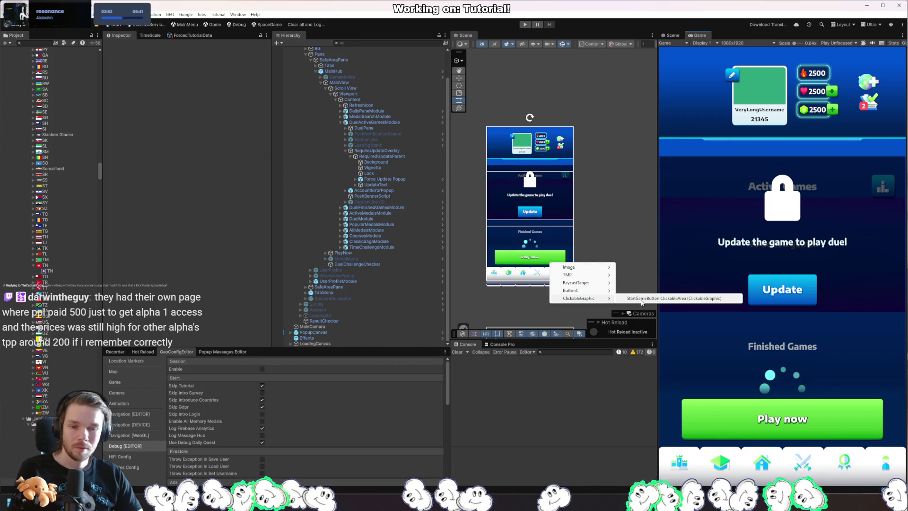
pyautogui.click(643, 301)
pyautogui.click(359, 269)
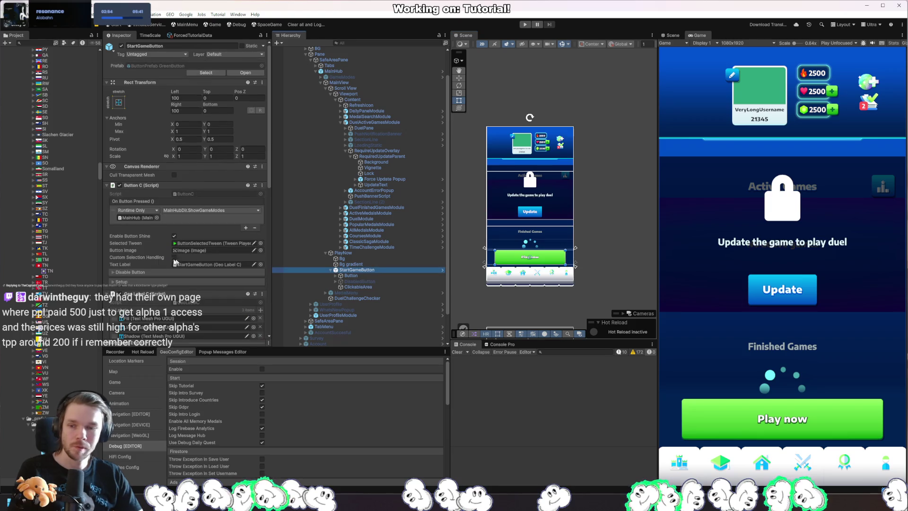
# Open the MainHub prefab from its Inspector and select the ClickableArea inside it.
pyautogui.scroll(-5, 158, 256)
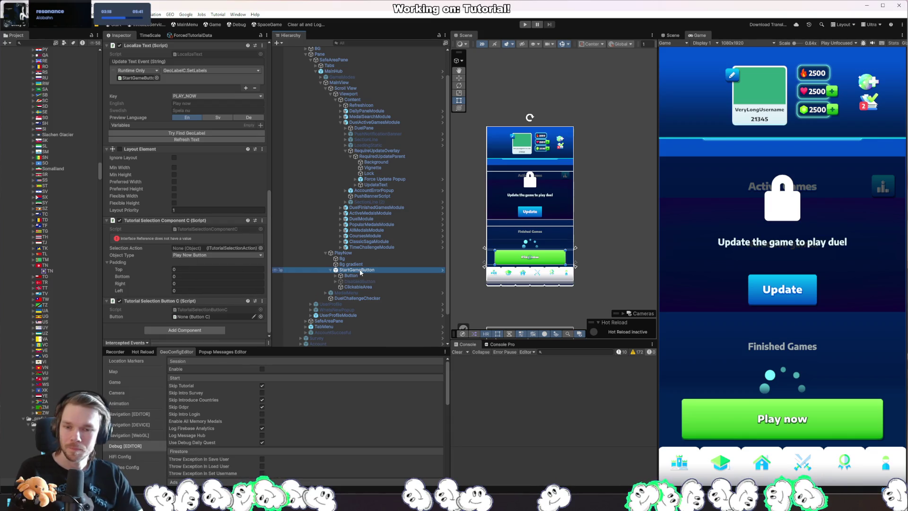
pyautogui.scroll(10, 184, 189)
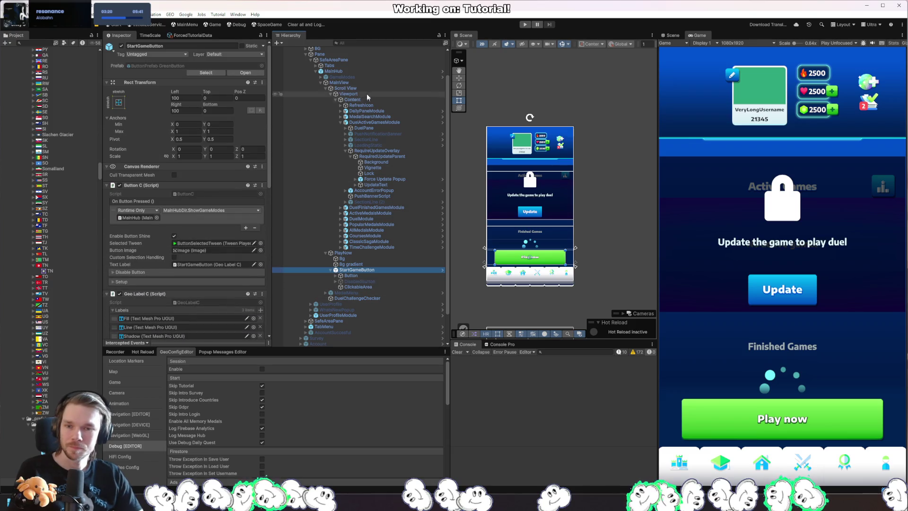
pyautogui.click(333, 71)
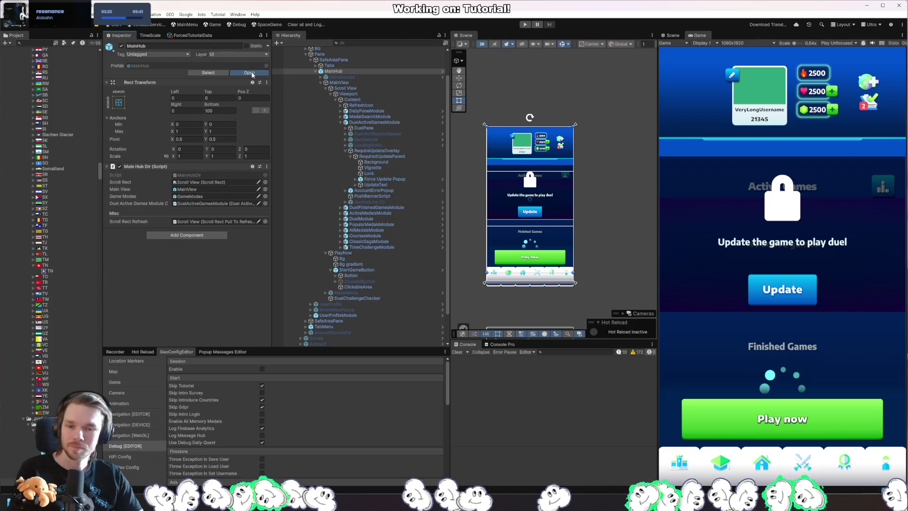
pyautogui.click(250, 73)
pyautogui.click(371, 256)
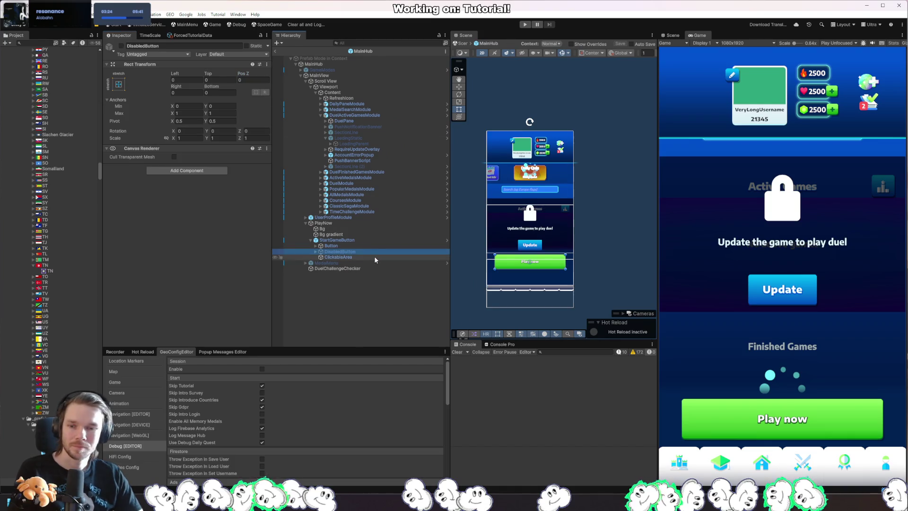
# Assign StartGameButton to Tutorial Selection Button C's Button field, then restart play mode.
pyautogui.click(352, 241)
pyautogui.scroll(-10, 213, 236)
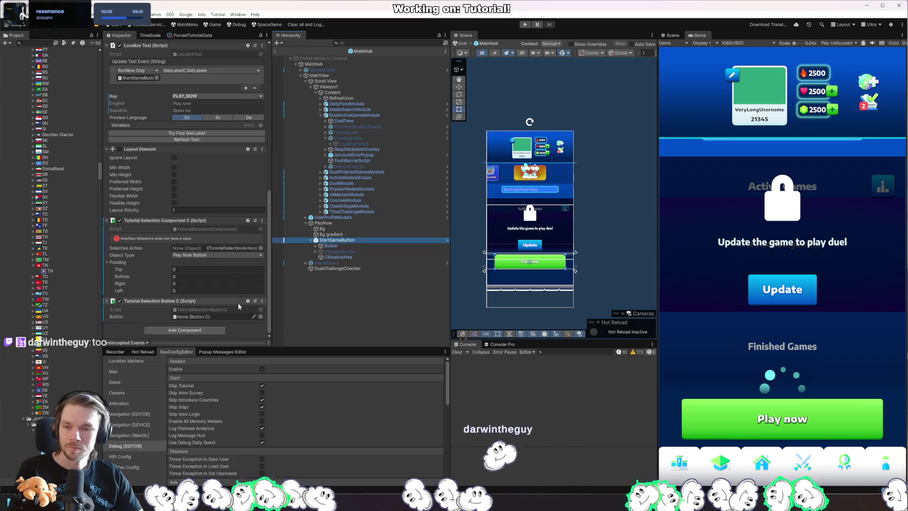
pyautogui.moveTo(337, 240)
pyautogui.mouseDown()
pyautogui.moveTo(216, 318)
pyautogui.moveTo(238, 321)
pyautogui.mouseUp()
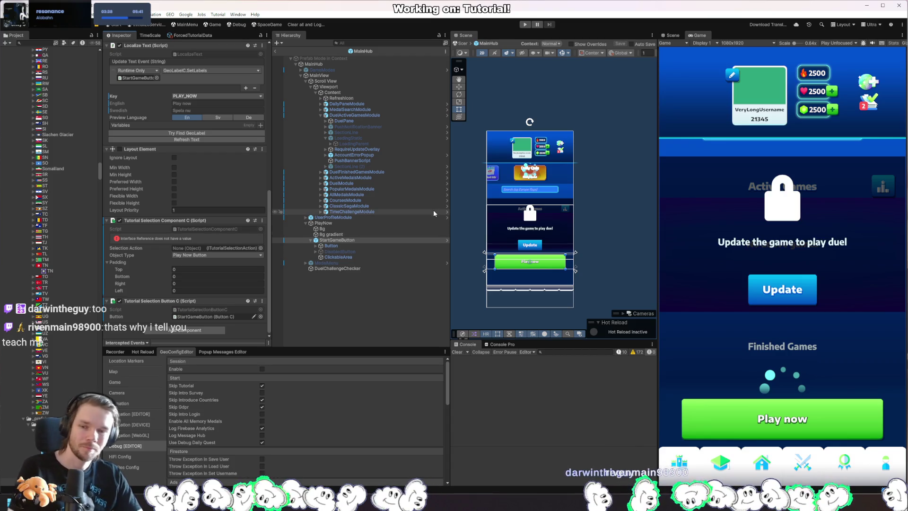
pyautogui.click(415, 296)
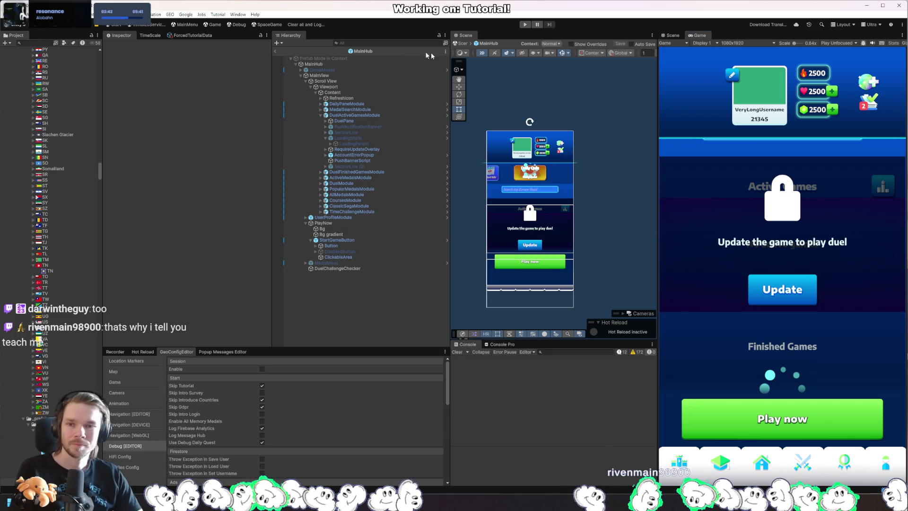
pyautogui.click(526, 25)
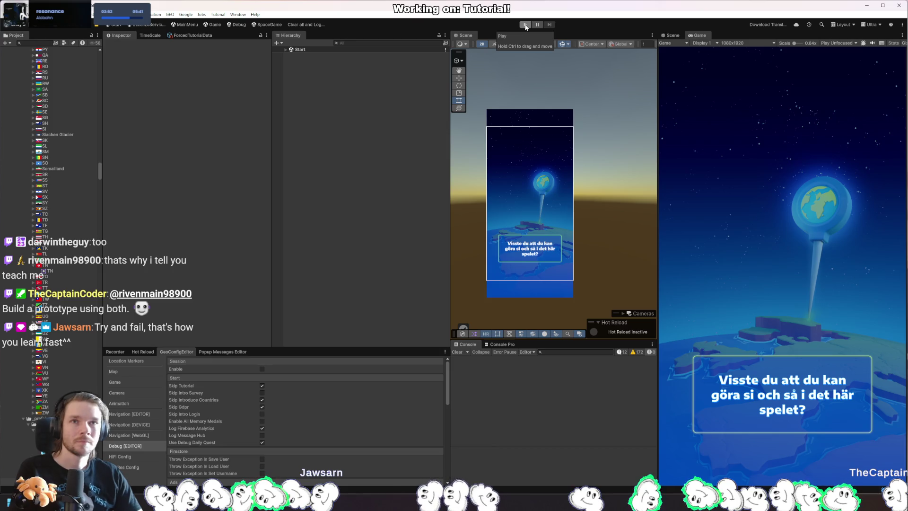
# Run the onboarding: Continue, Later on the profile prompt, Play now, then stop play mode.
pyautogui.click(525, 26)
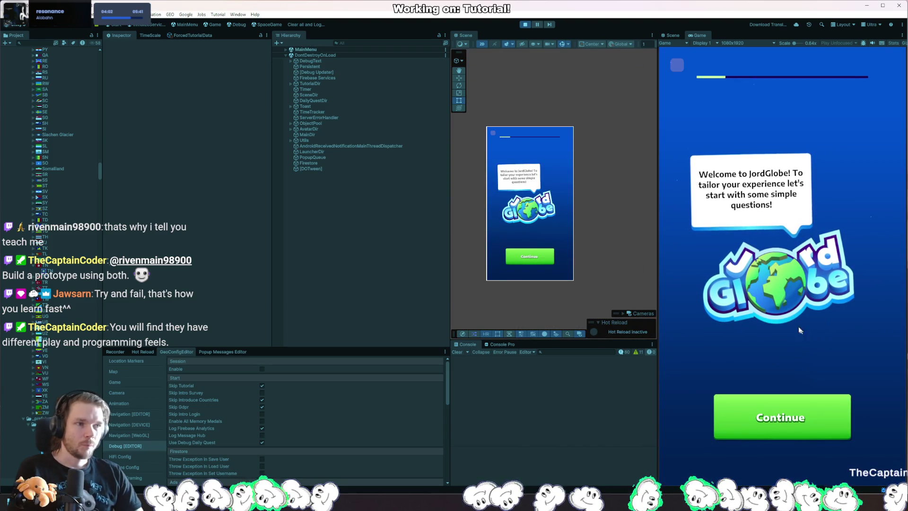
pyautogui.click(808, 414)
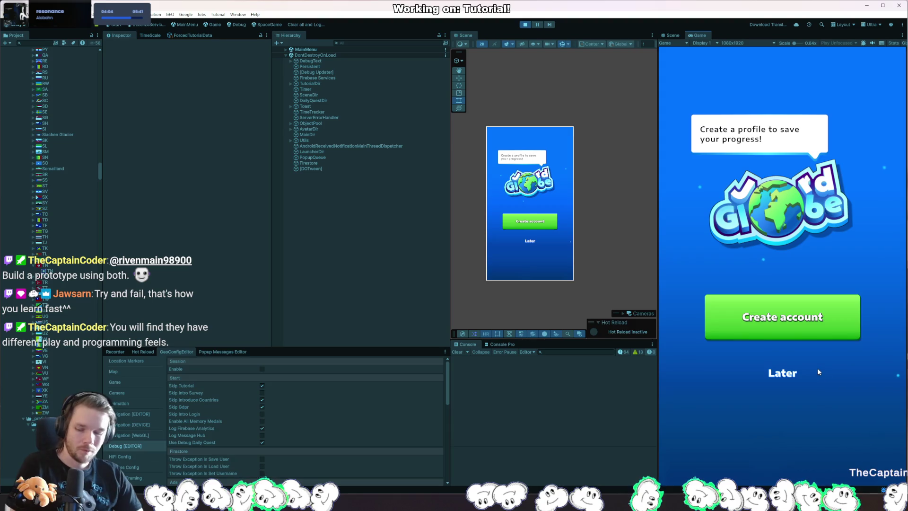
pyautogui.click(781, 376)
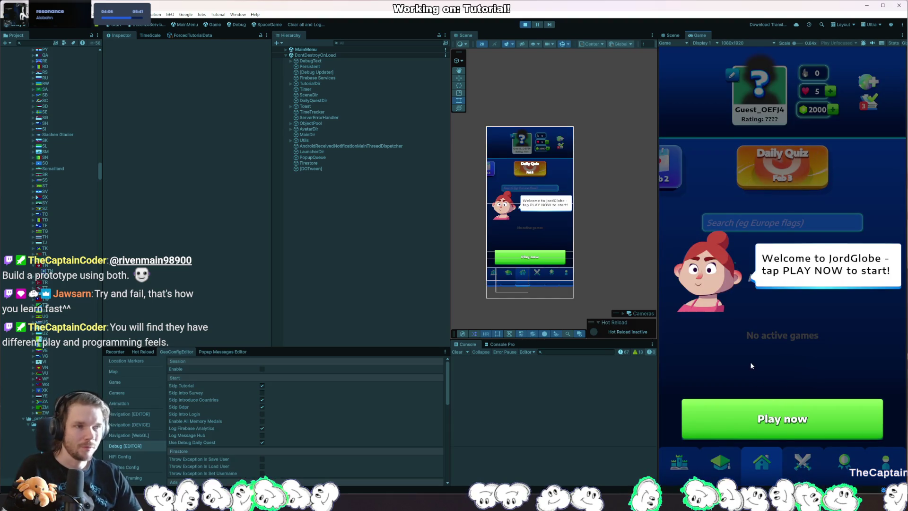
pyautogui.click(783, 424)
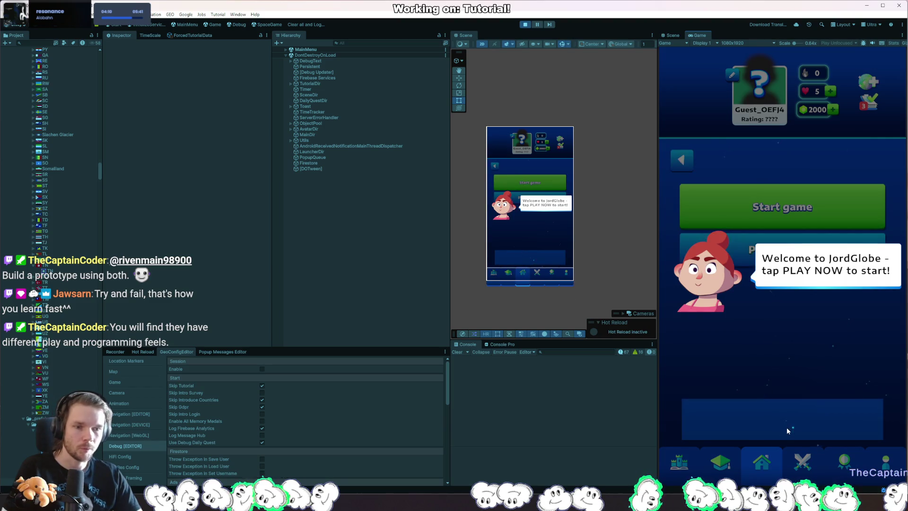
pyautogui.click(525, 25)
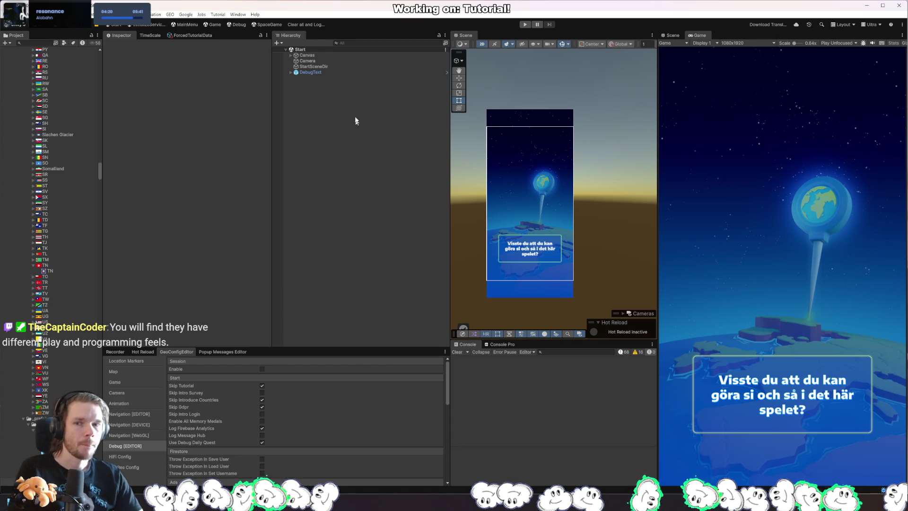
# Play past the welcome and profile screens, then select the ClickableArea under Play now.
pyautogui.click(526, 26)
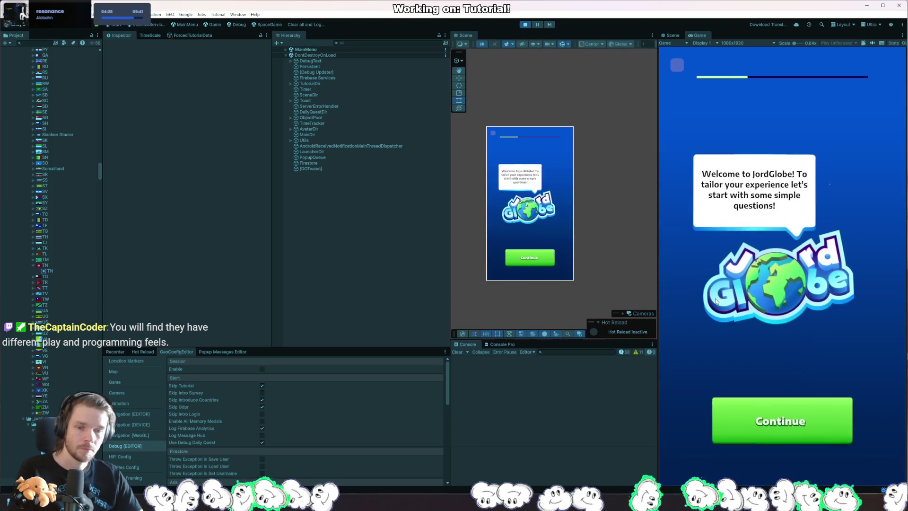
pyautogui.click(759, 416)
pyautogui.click(792, 373)
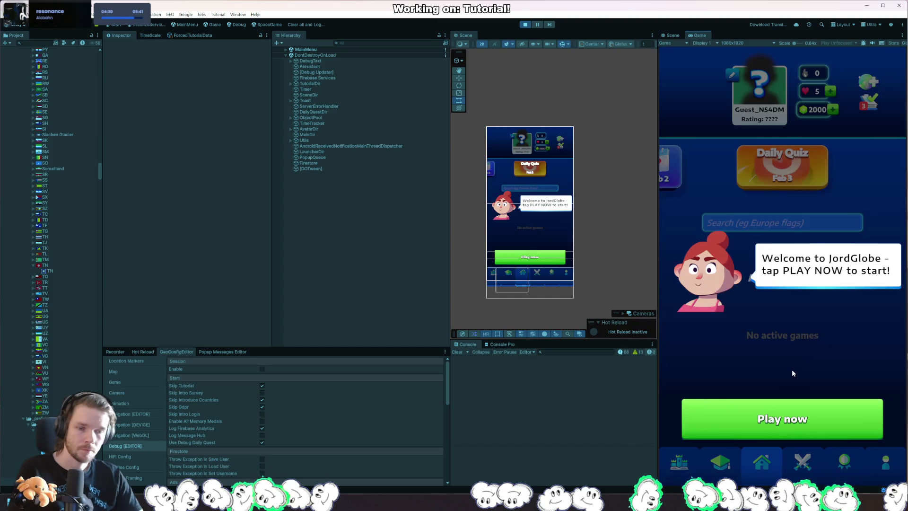
pyautogui.rightClick(533, 258)
pyautogui.moveTo(576, 294)
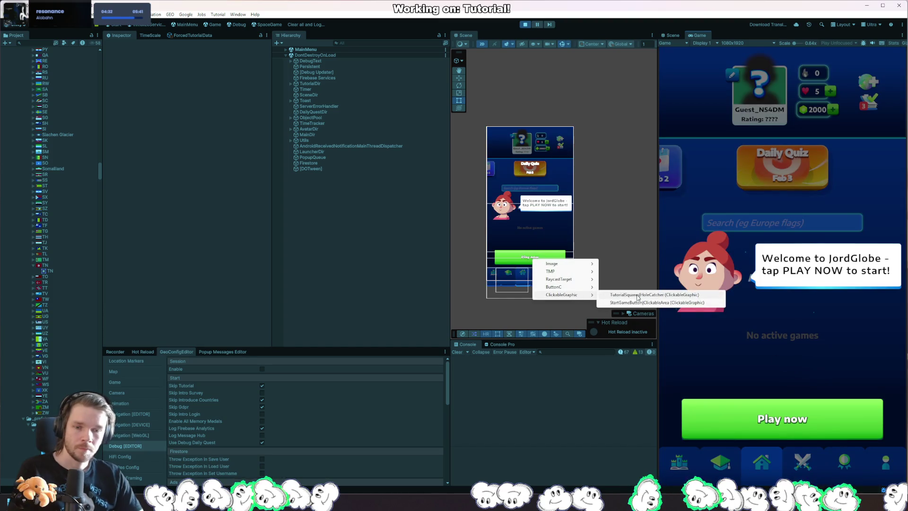
pyautogui.click(642, 303)
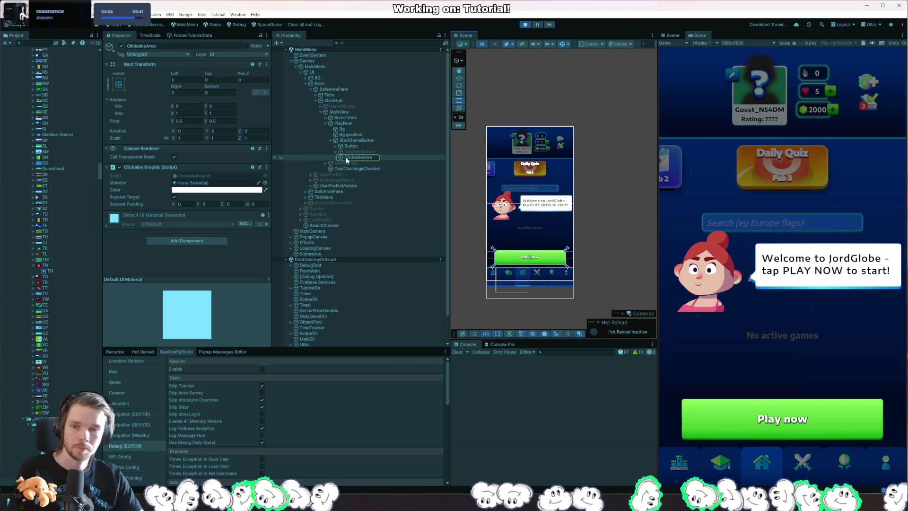
# Review TutorialSelectionComponentC's OnButtonClicked Publish call, then press Play now and check the listener log.
pyautogui.click(355, 140)
pyautogui.scroll(-5, 248, 238)
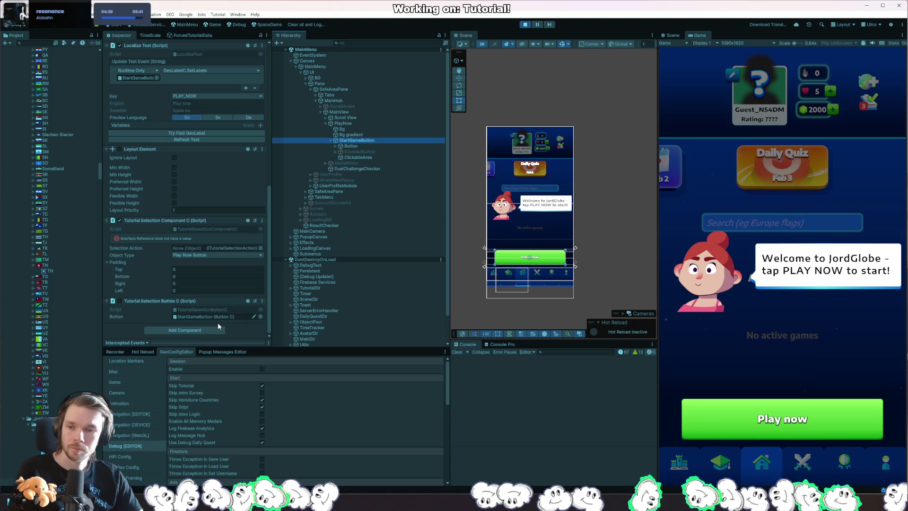
pyautogui.doubleClick(207, 229)
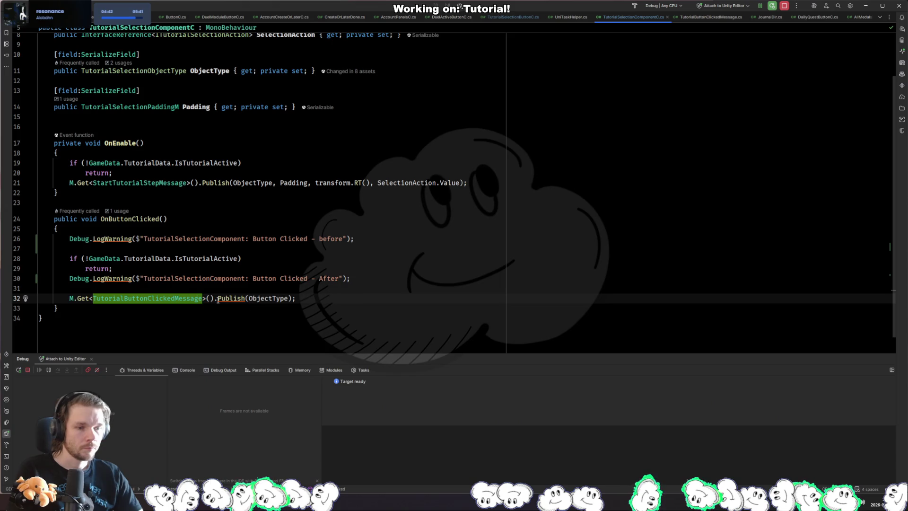
pyautogui.click(218, 299)
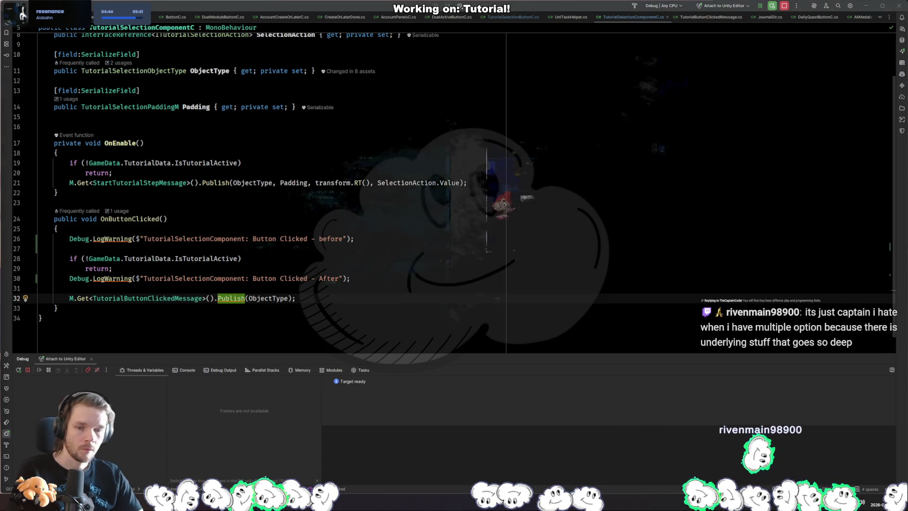
pyautogui.hotkey('alt', 'Tab')
pyautogui.click(783, 406)
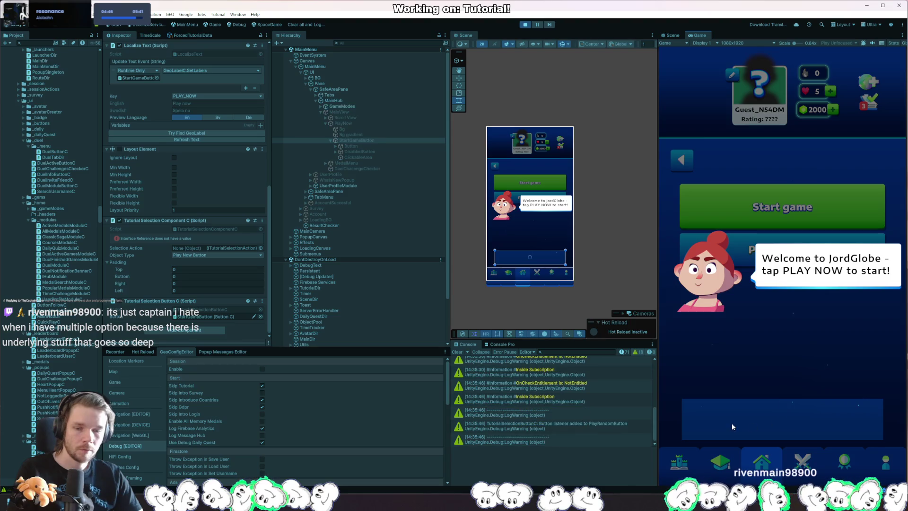
pyautogui.click(576, 419)
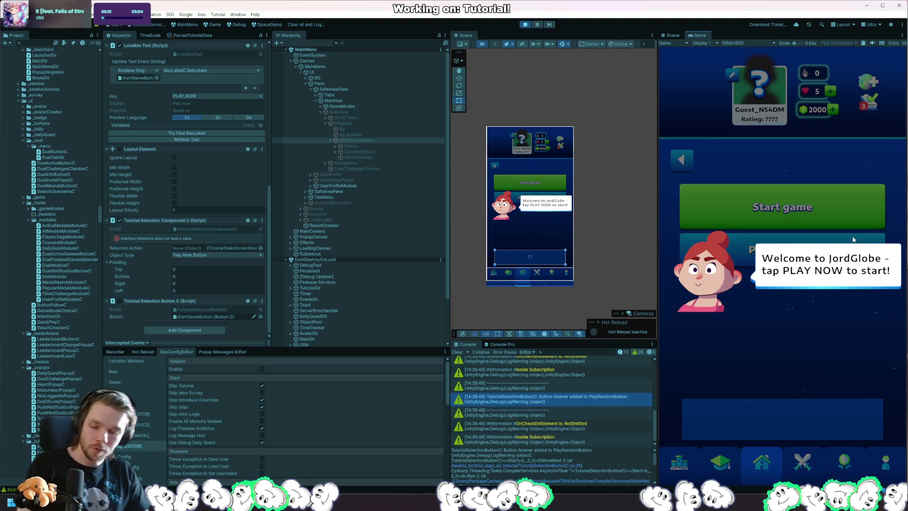
# Inspect the HoleCatcher tutorial object under ClickableGraphic, then stop play mode with Ctrl+P.
pyautogui.rightClick(550, 261)
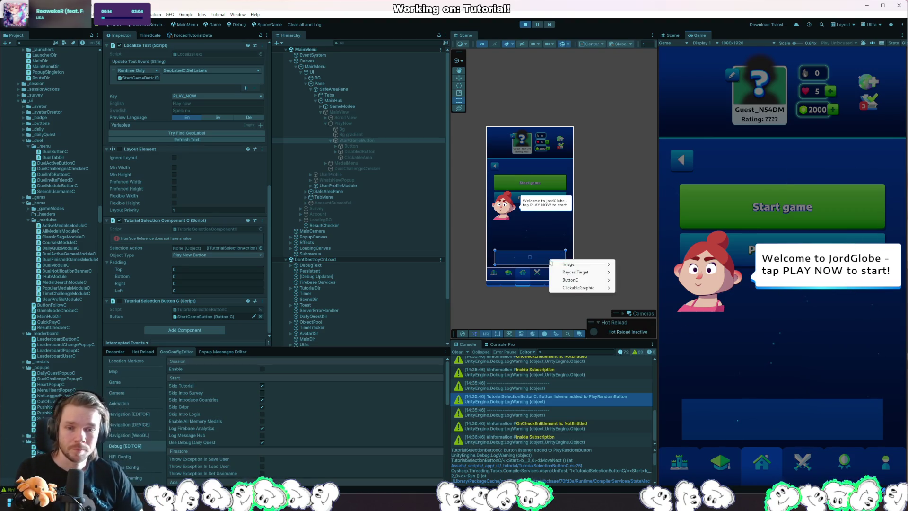
pyautogui.moveTo(591, 288)
pyautogui.click(641, 291)
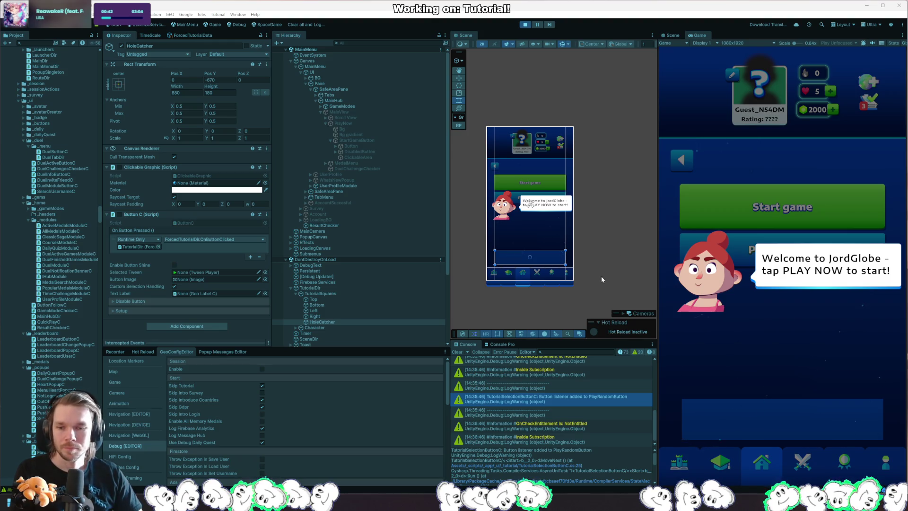
pyautogui.scroll(-3, 409, 301)
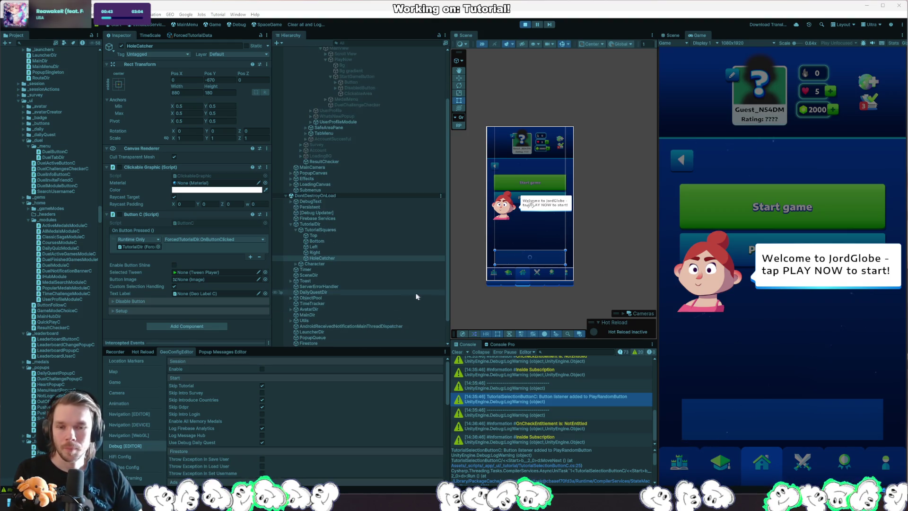
pyautogui.rightClick(537, 259)
pyautogui.moveTo(579, 279)
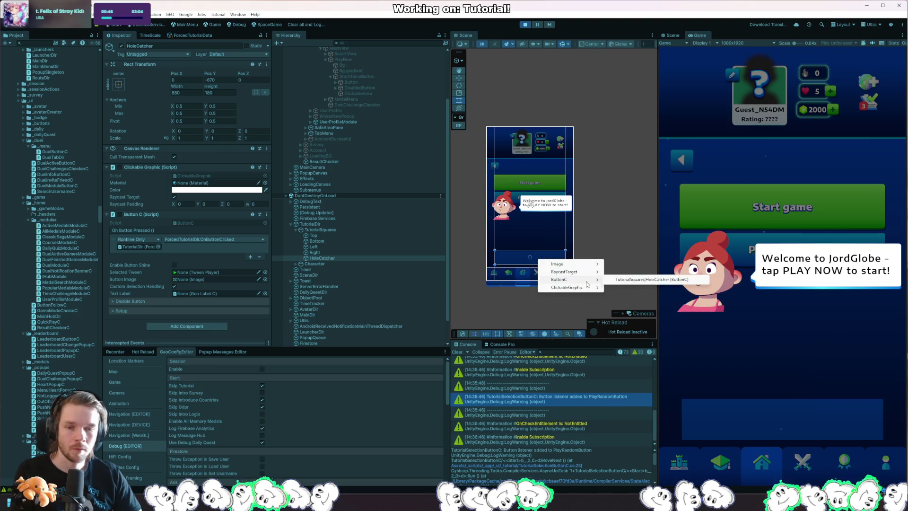
pyautogui.press('Escape')
pyautogui.hotkey('ctrl', 'p')
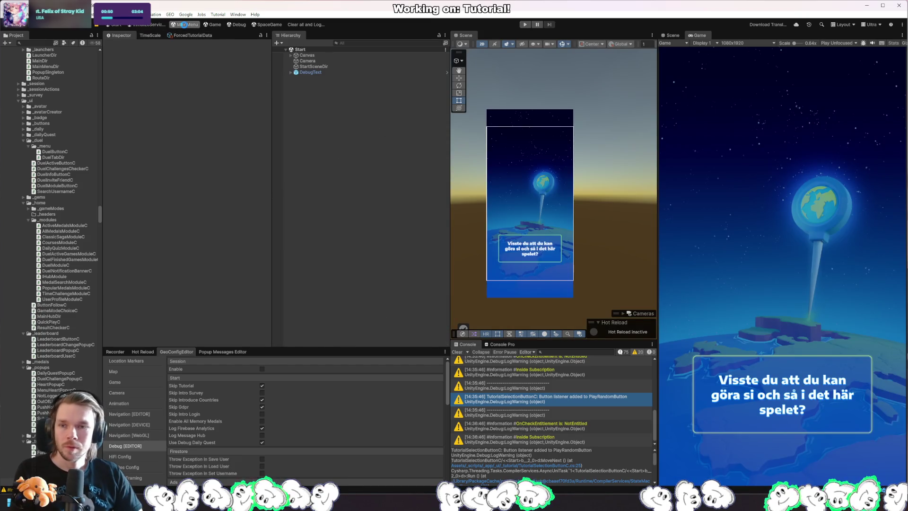
# Load the MainMenu scene and review PlayNowStartGameButton's StartGameButton components in the Inspector.
pyautogui.click(184, 24)
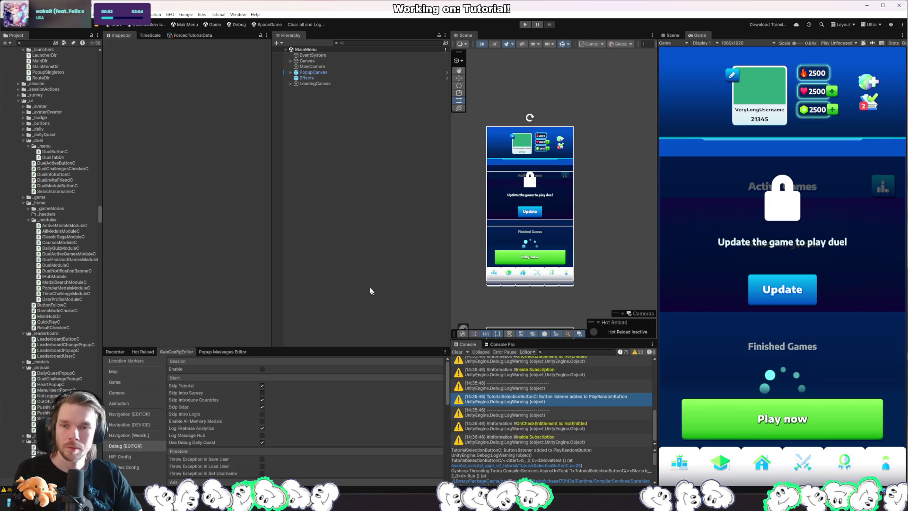
pyautogui.rightClick(550, 256)
pyautogui.moveTo(586, 282)
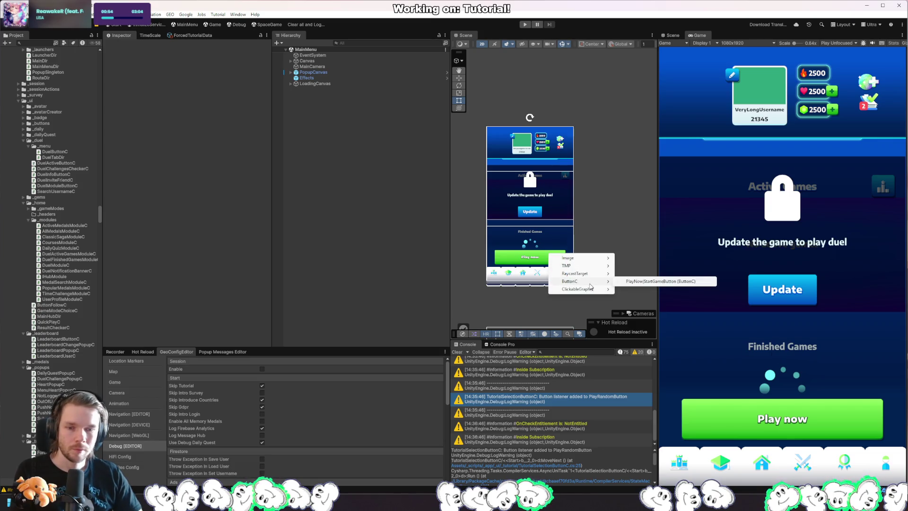
pyautogui.click(643, 280)
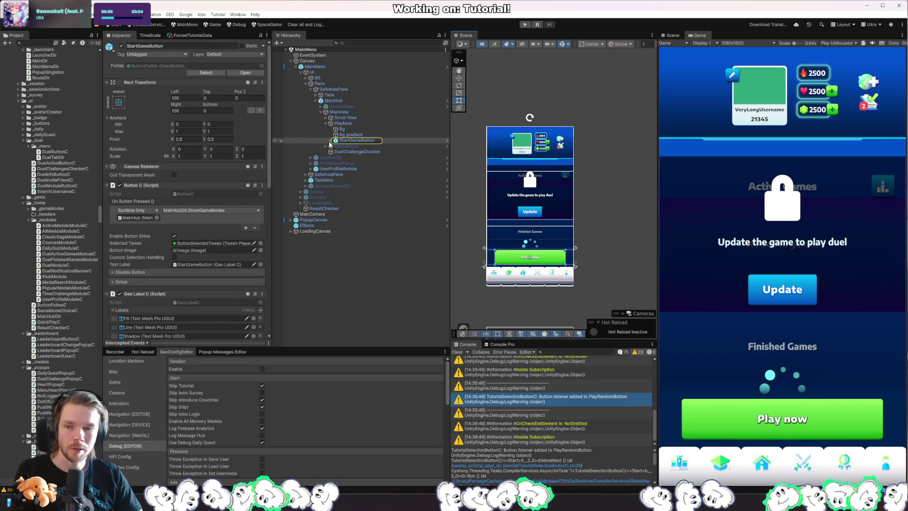
pyautogui.scroll(-15, 220, 265)
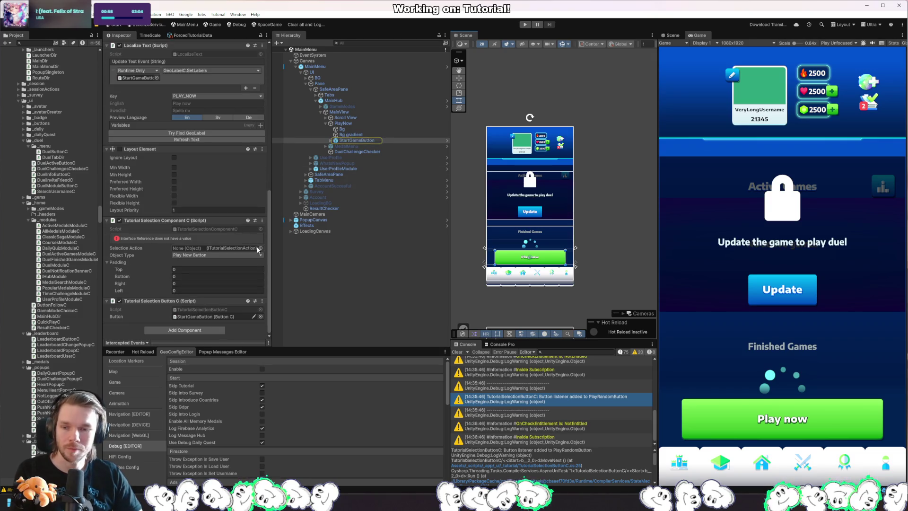
pyautogui.scroll(5, 225, 288)
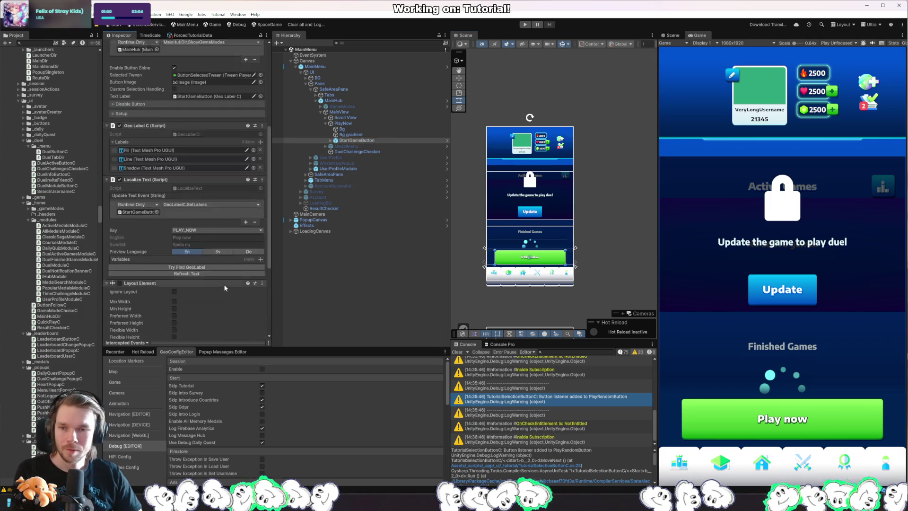
pyautogui.scroll(5, 225, 288)
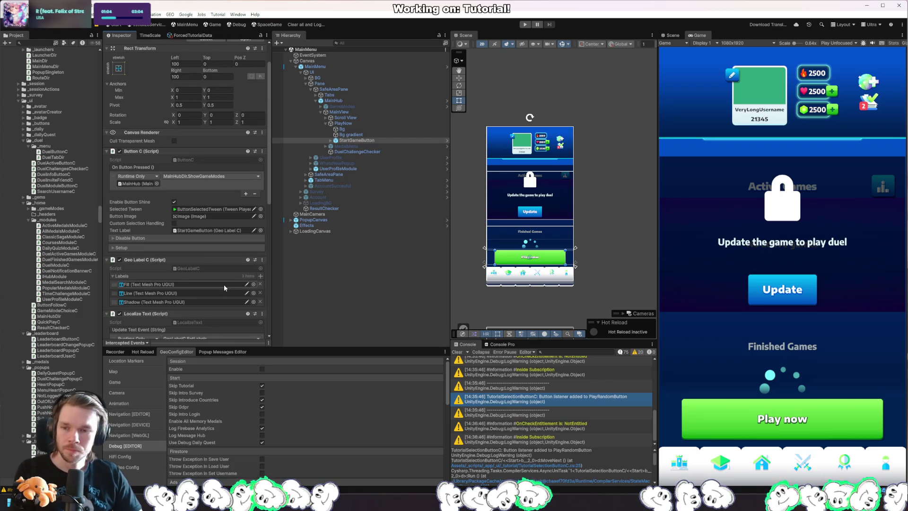
pyautogui.scroll(-3, 225, 287)
pyautogui.scroll(-5, 224, 287)
pyautogui.hotkey('alt', 'Tab')
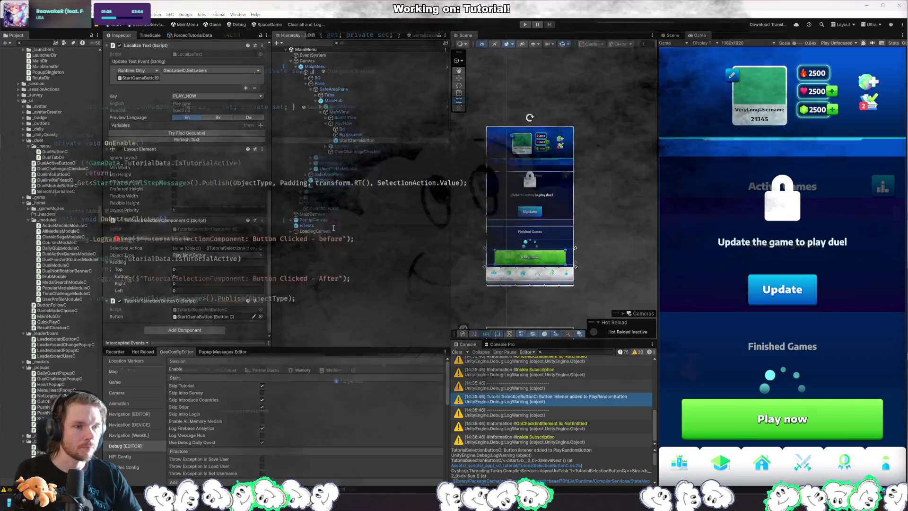
# Add breakpoints at line 19 (RunOnMainThread) and line 23 (AddListener) in Start.
pyautogui.click(323, 202)
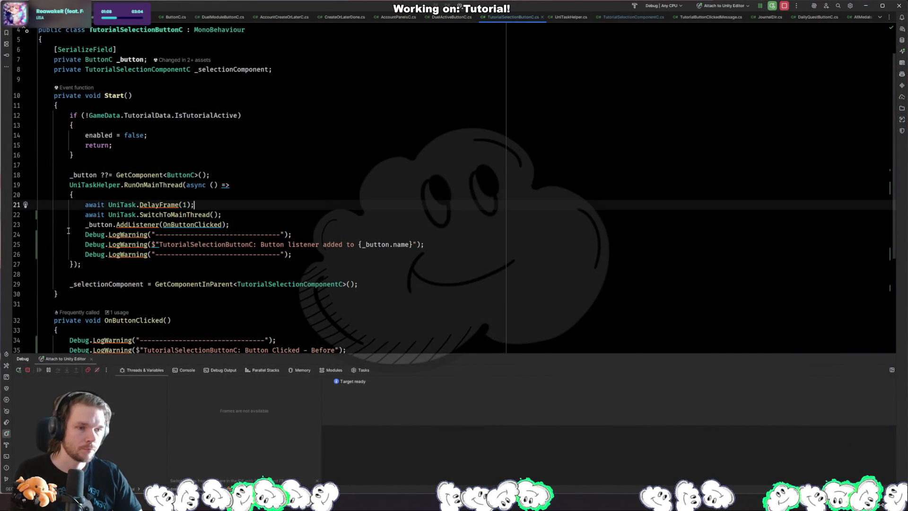
pyautogui.click(17, 184)
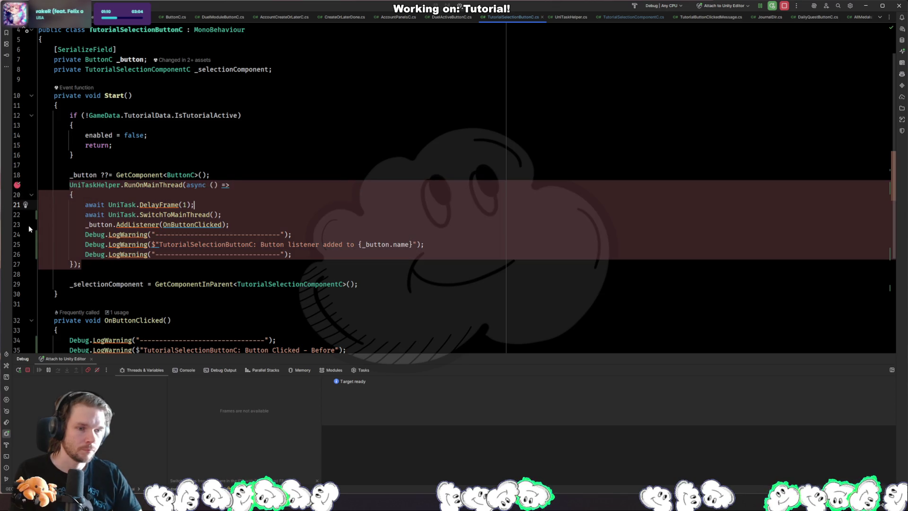
pyautogui.click(18, 225)
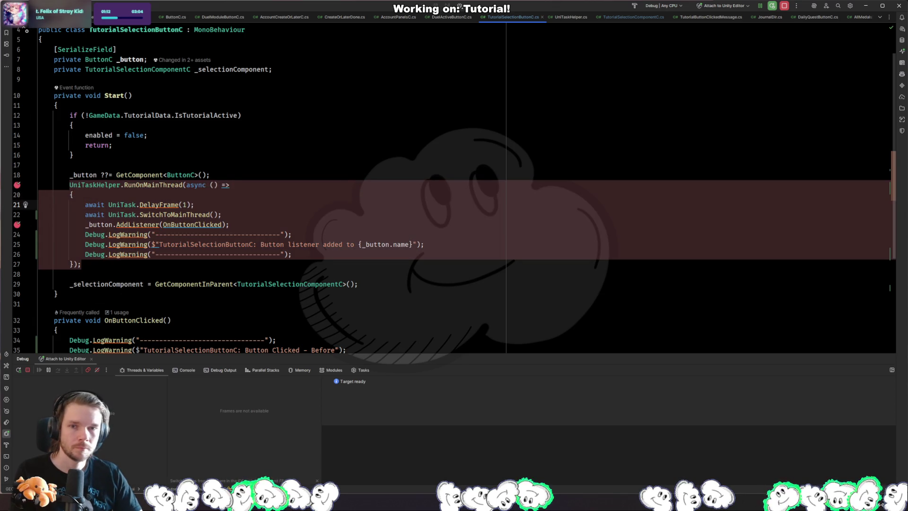
pyautogui.hotkey('alt', 'Tab')
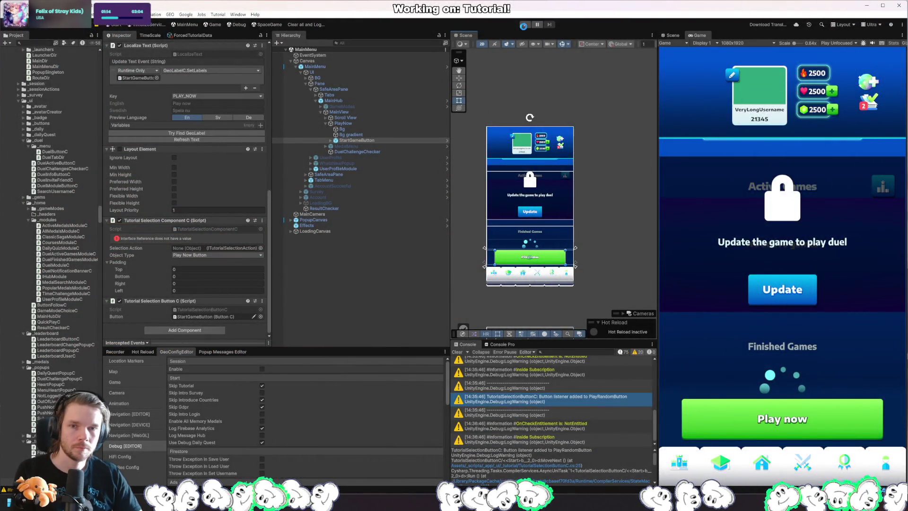
# Start play mode, then stop and restart it for a fresh run from the beginning.
pyautogui.click(525, 24)
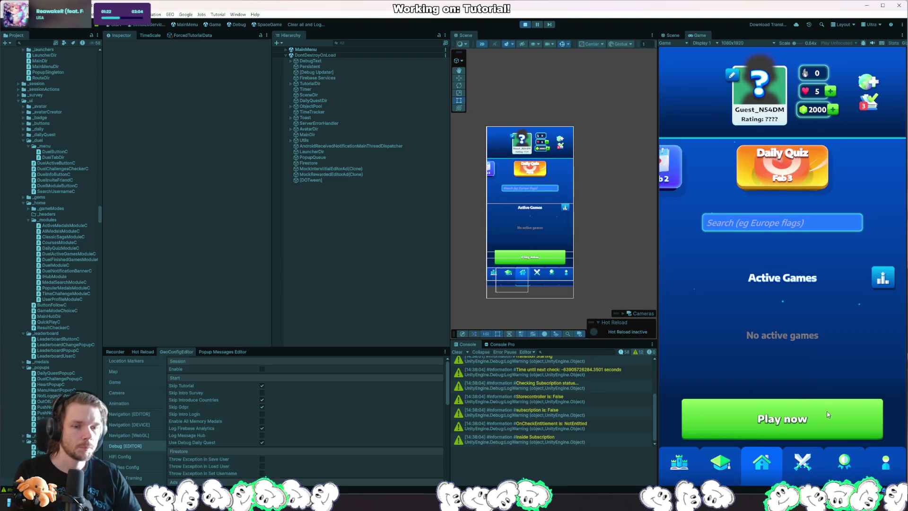
pyautogui.click(525, 24)
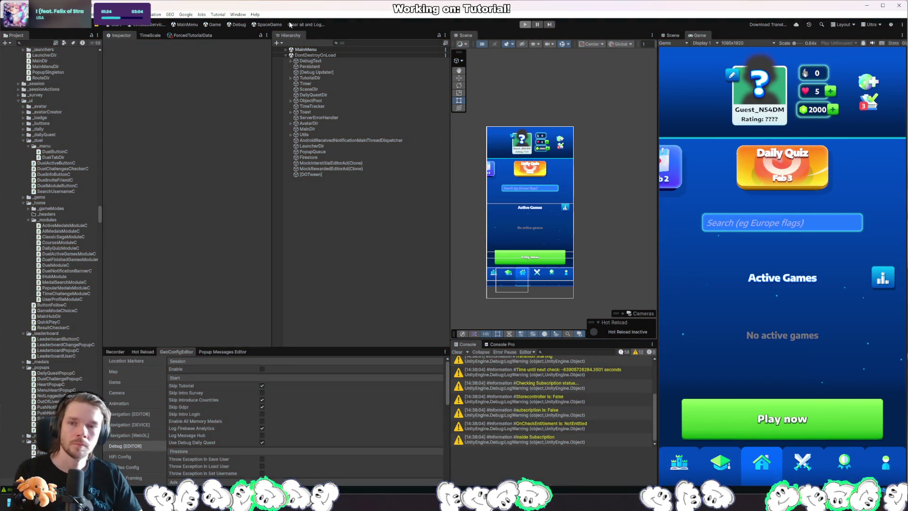
pyautogui.click(302, 24)
pyautogui.click(525, 24)
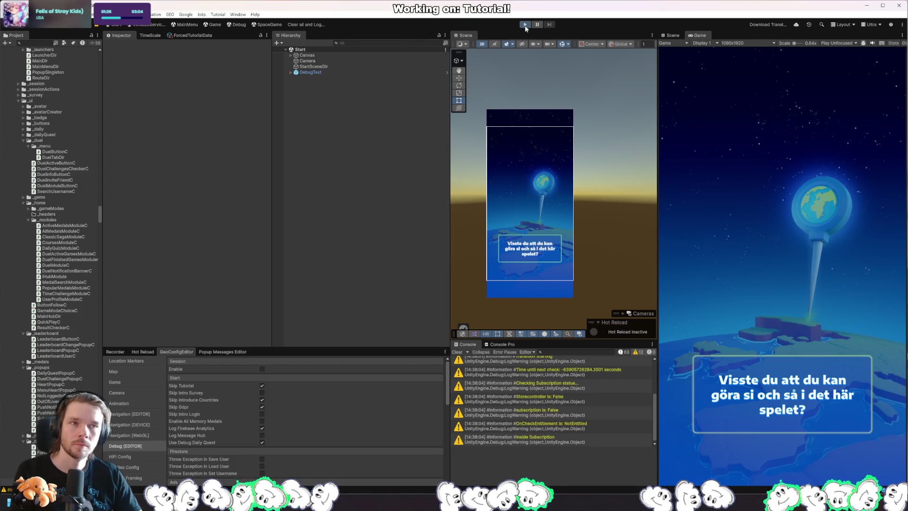
# Advance past the globe prompt, JordGlobe welcome and profile screens, then tap Play now.
pyautogui.click(824, 181)
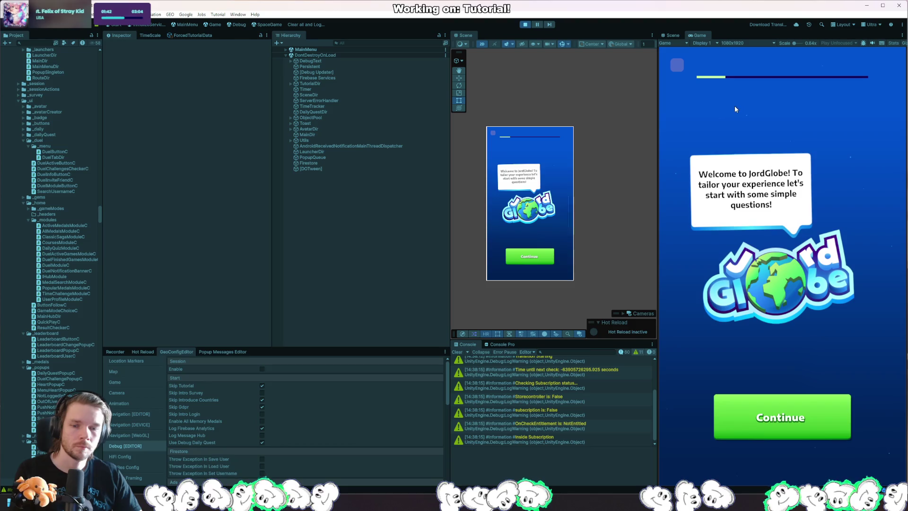
pyautogui.click(674, 62)
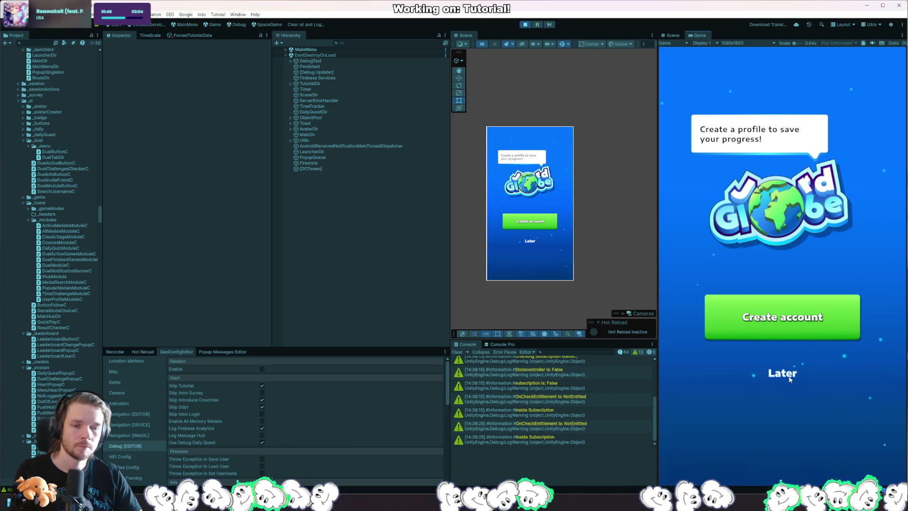
pyautogui.click(790, 379)
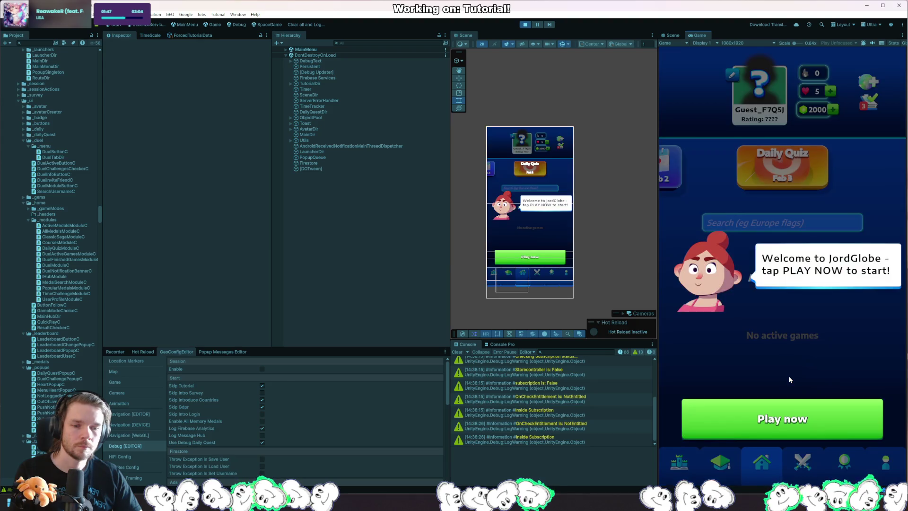
pyautogui.click(814, 423)
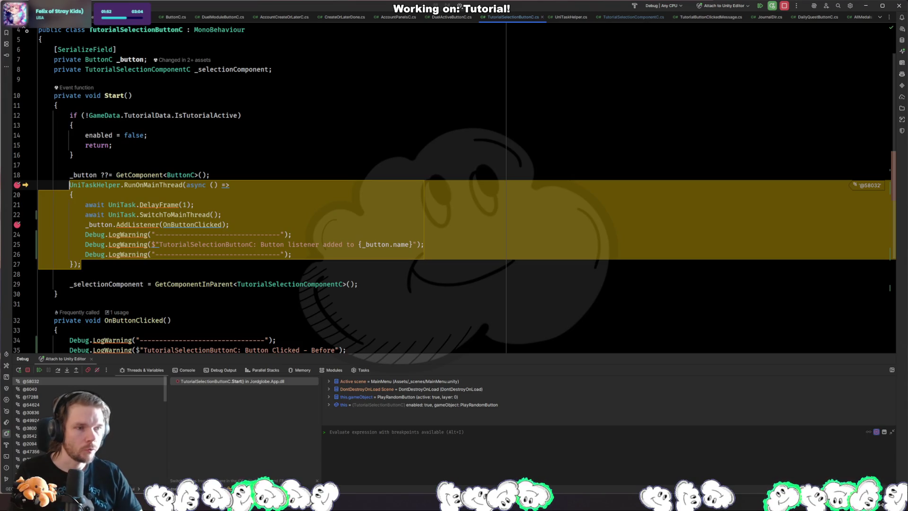
# Add a breakpoint on the IsTutorialActive check at line 12 and resume past the AddListener breakpoint.
pyautogui.moveTo(219, 118)
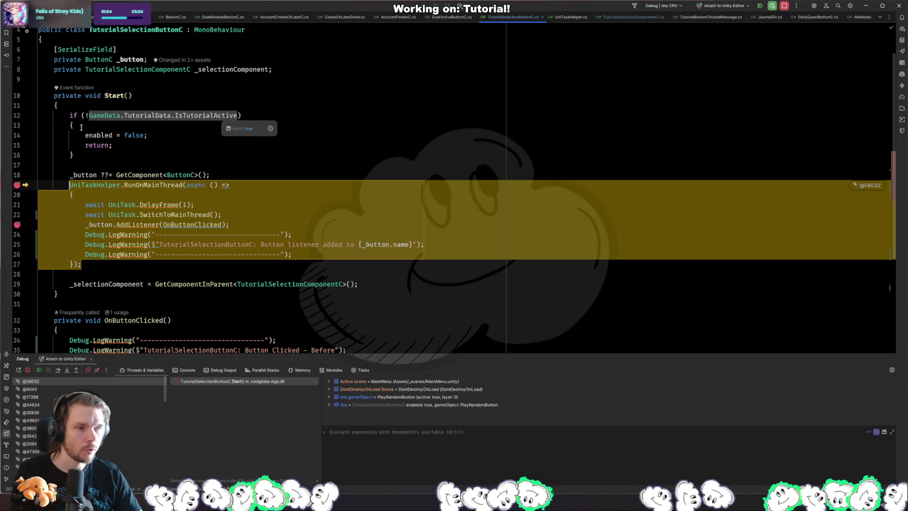
pyautogui.click(30, 117)
pyautogui.press('F5')
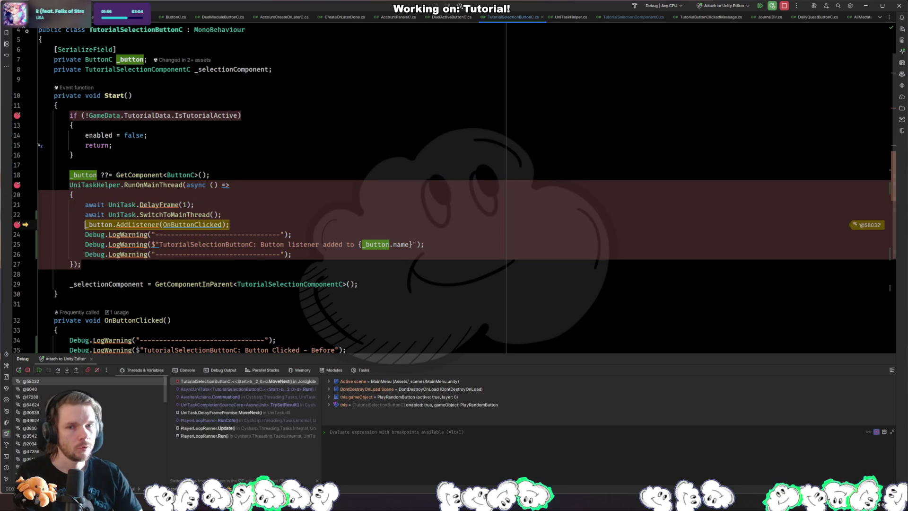
pyautogui.click(57, 294)
pyautogui.press('F5')
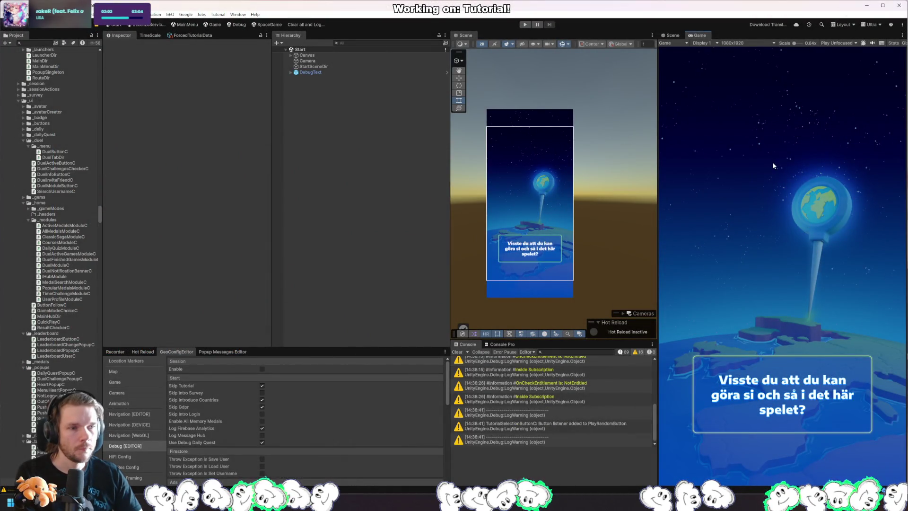
# Clear the Unity console, rerun play mode, and resume past the tutorial check.
pyautogui.click(304, 24)
pyautogui.click(525, 25)
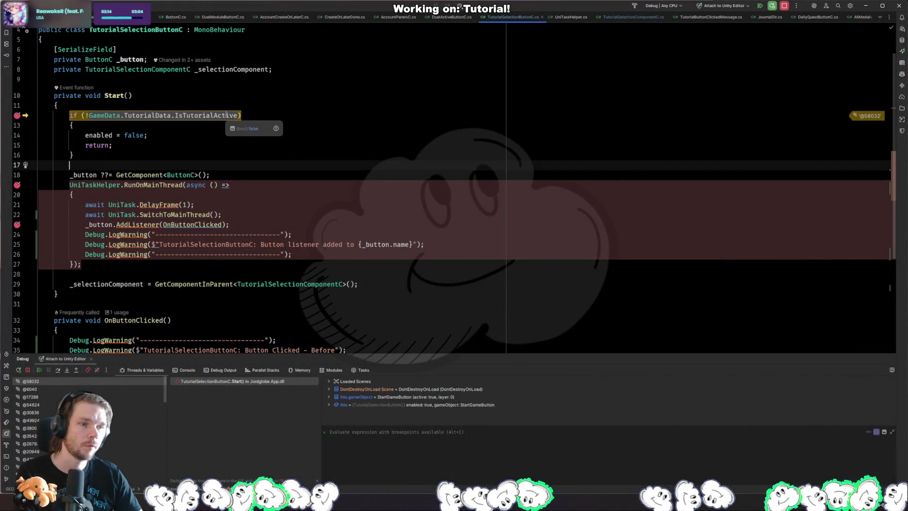
pyautogui.press('F5')
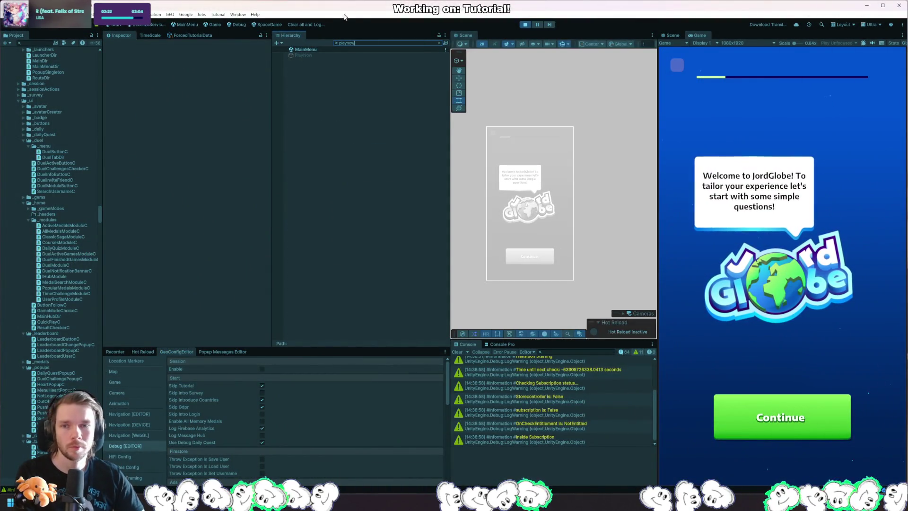
# Inspect the PlayNow object and skip past the welcome and profile screens in the game.
pyautogui.click(352, 55)
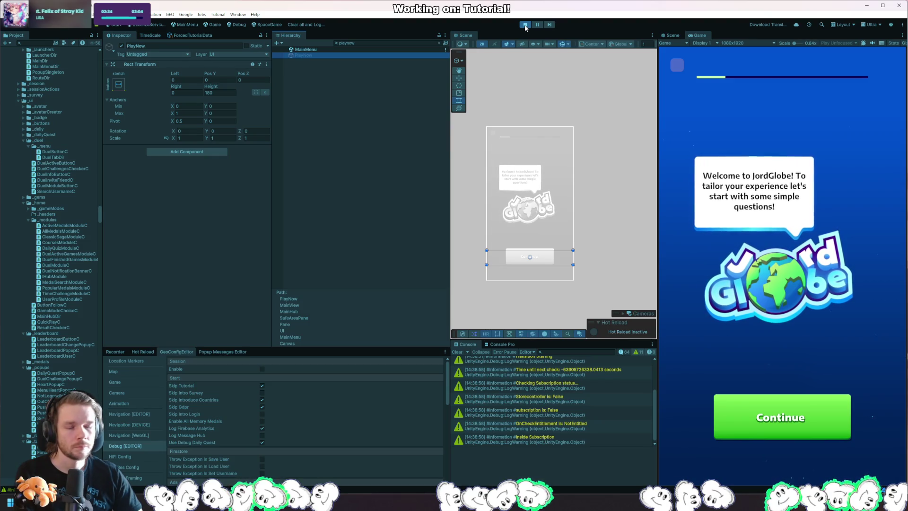
pyautogui.click(677, 67)
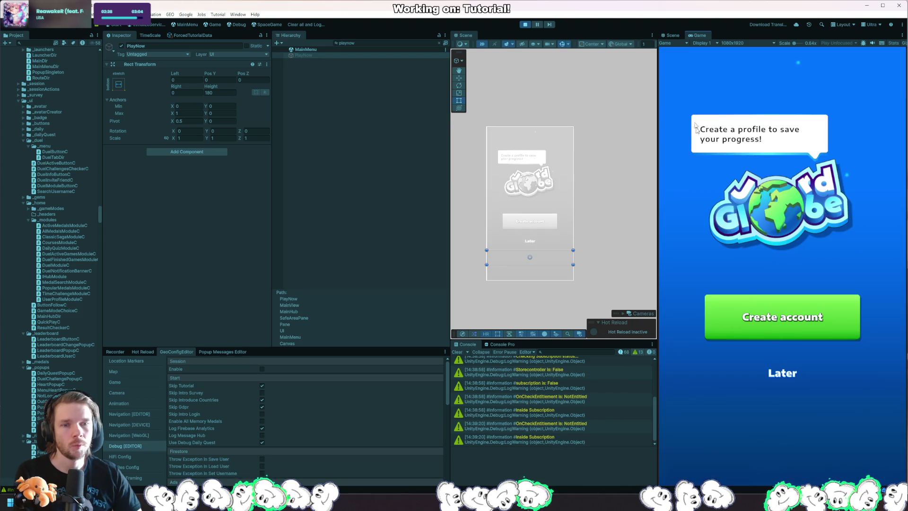
pyautogui.click(782, 373)
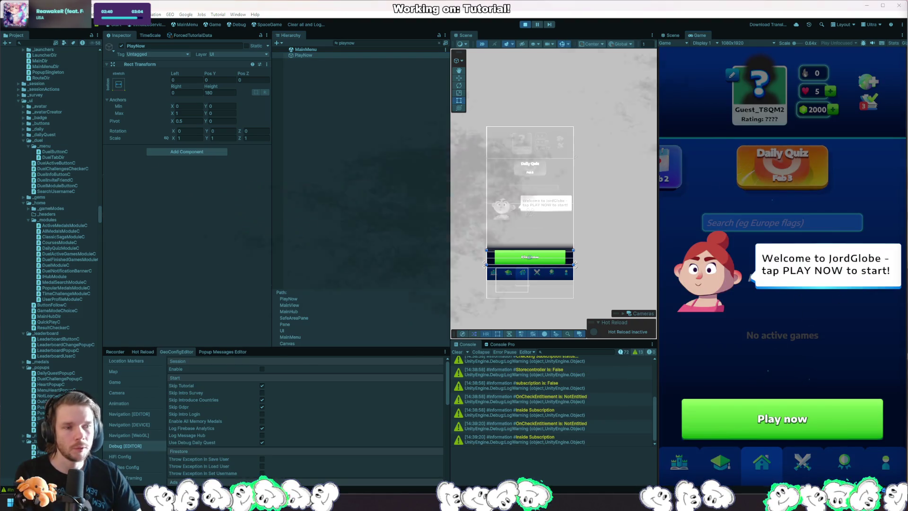
# Return to Rider with the caret on lines 21–22 of TutorialSelectionButtonC's Start method.
pyautogui.hotkey('alt', 'Tab')
pyautogui.hotkey('alt', 'Tab')
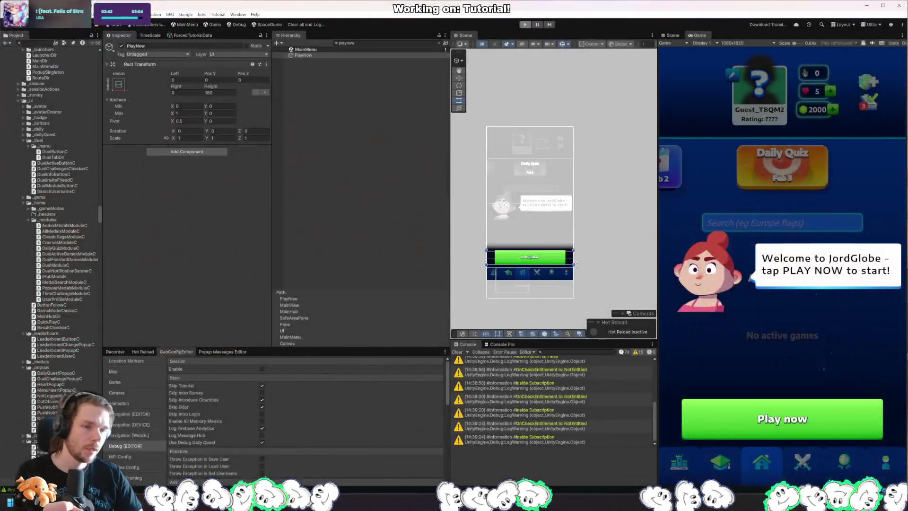
pyautogui.hotkey('alt', 'Tab')
pyautogui.click(263, 214)
pyautogui.click(238, 209)
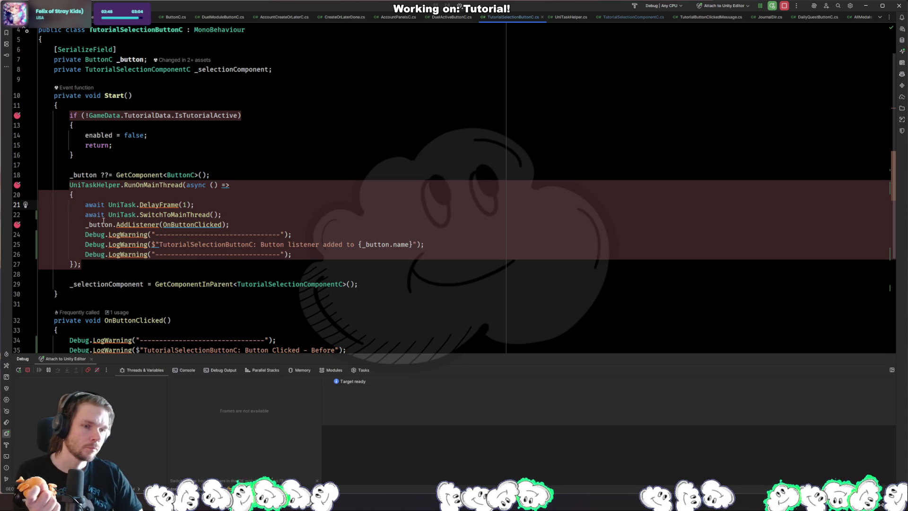
# Remove the line 19 and 23 breakpoints, rename Start to OnEnable, and add blank lines above it.
pyautogui.click(16, 184)
pyautogui.click(17, 224)
pyautogui.click(121, 95)
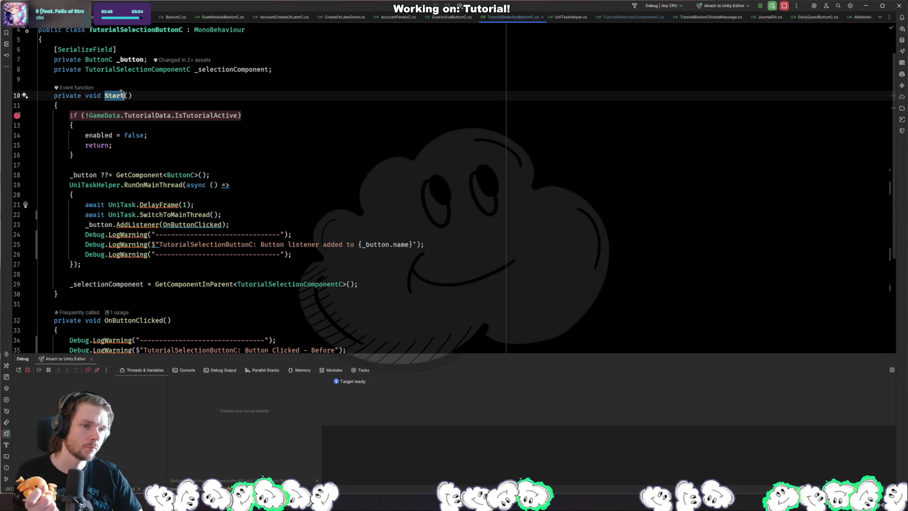
pyautogui.write('OnEn')
pyautogui.press('Return')
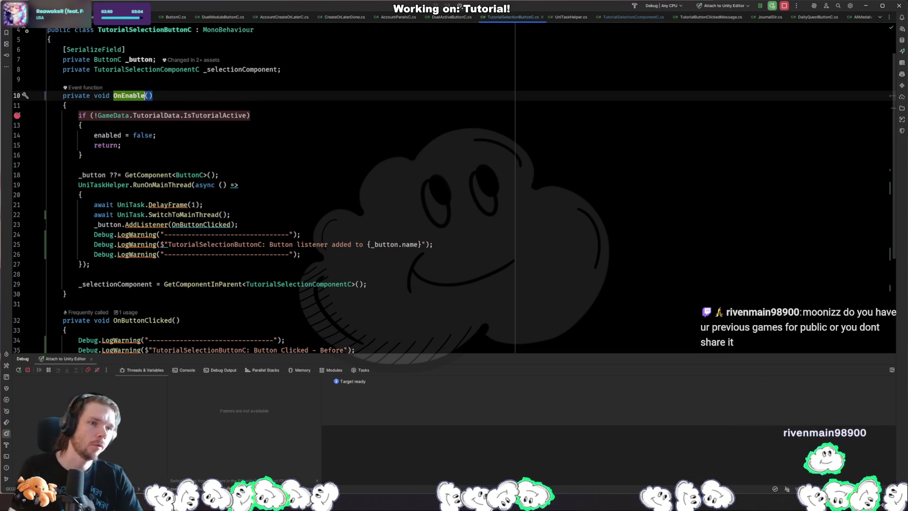
pyautogui.hotkey('ctrl', 'alt', 'Return')
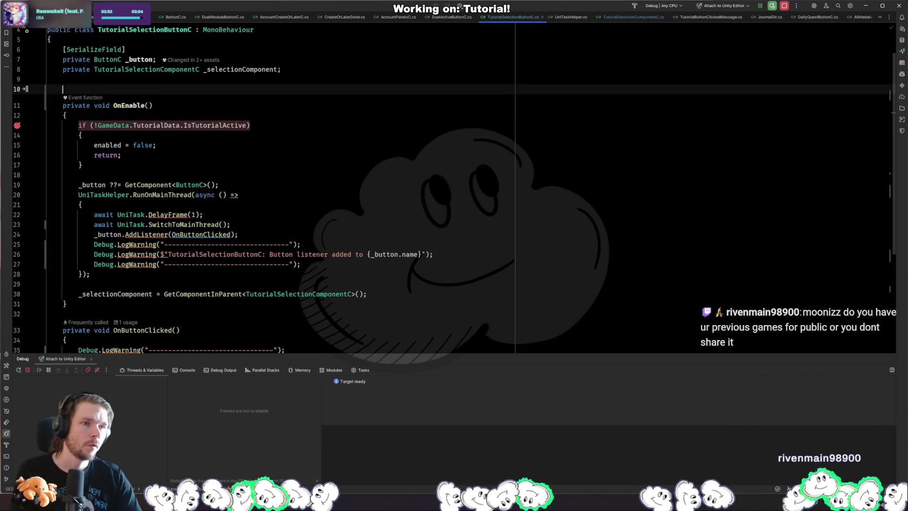
pyautogui.hotkey('ctrl', 'Return')
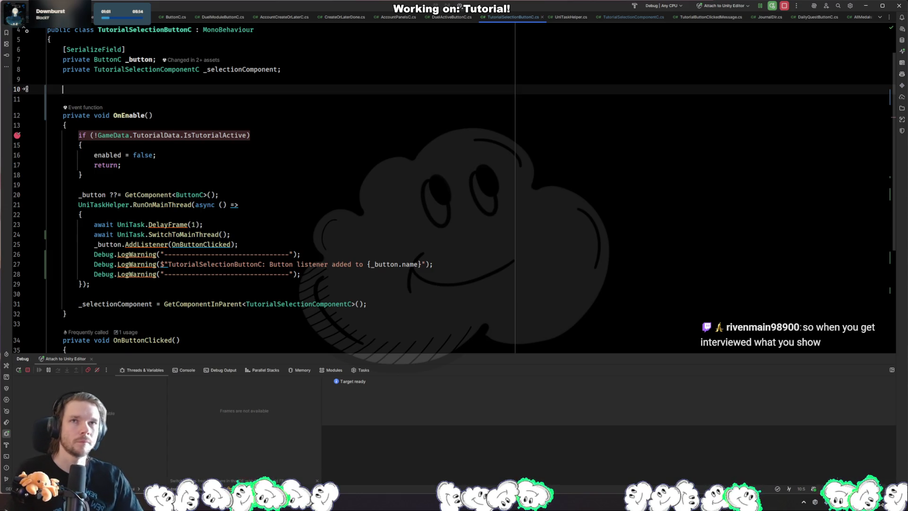
# Declare the field 'bool _hasInitialized = false;' above OnEnable.
pyautogui.hotkey('alt', 'Tab')
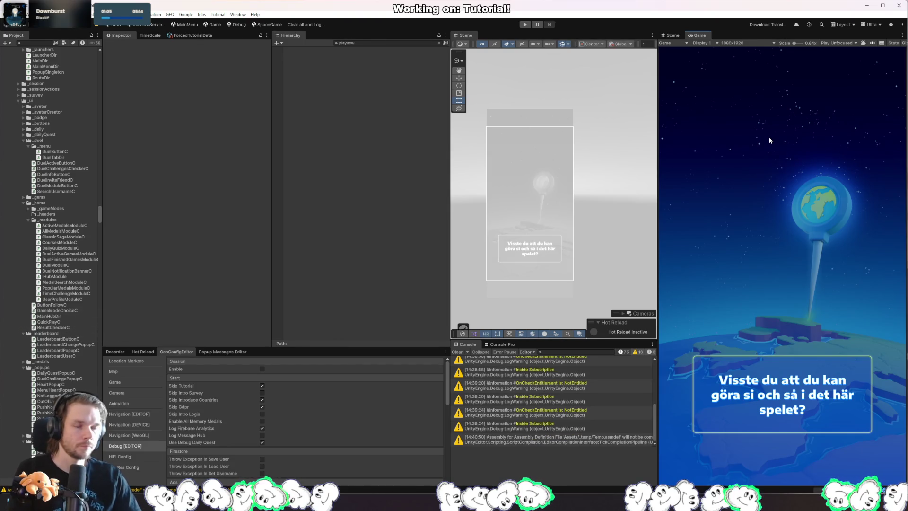
pyautogui.hotkey('alt', 'Tab')
pyautogui.write('bool _')
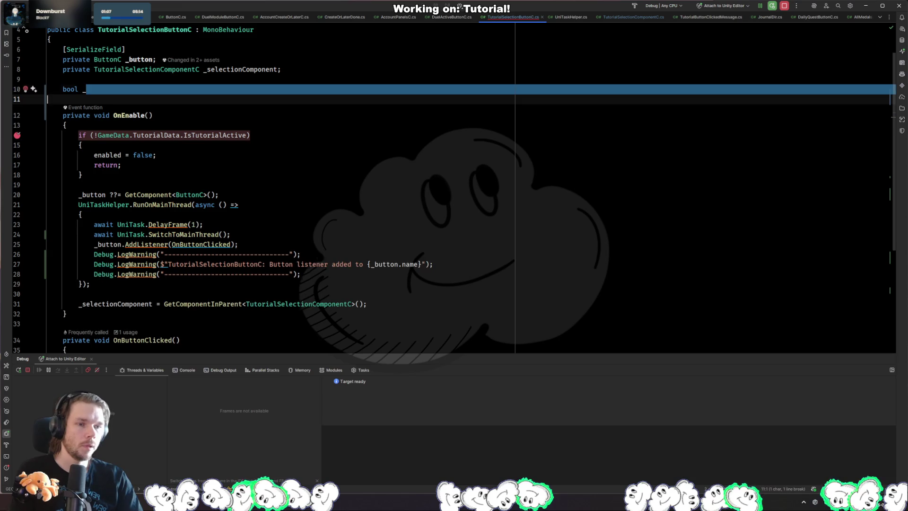
pyautogui.write('hasBeen')
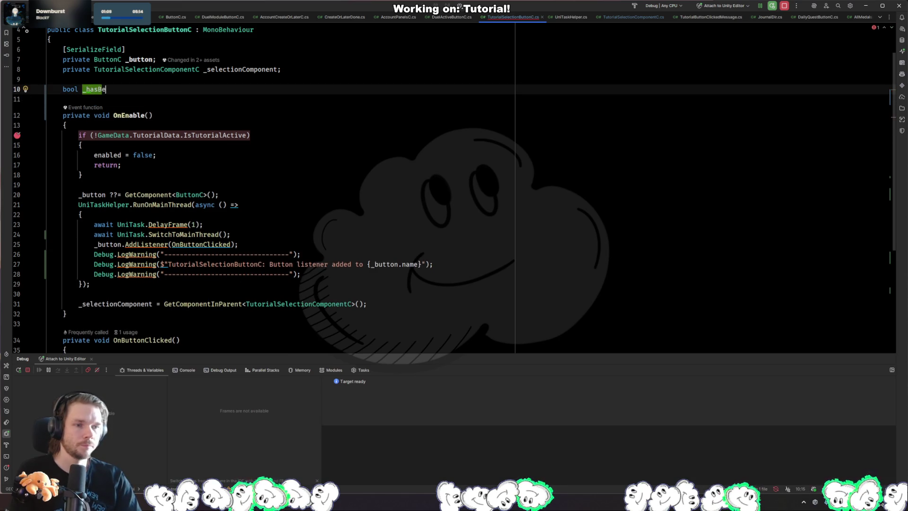
pyautogui.press('BackSpace')
pyautogui.press('BackSpace')
pyautogui.press('BackSpace')
pyautogui.write('I')
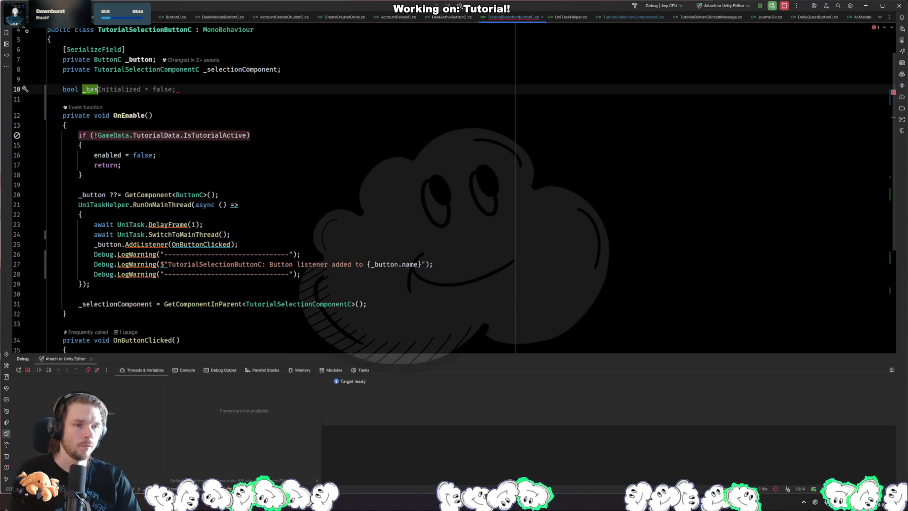
pyautogui.press('Tab')
# Insert 'if (_hasInitialized) return;' at the top of OnEnable.
pyautogui.click(251, 294)
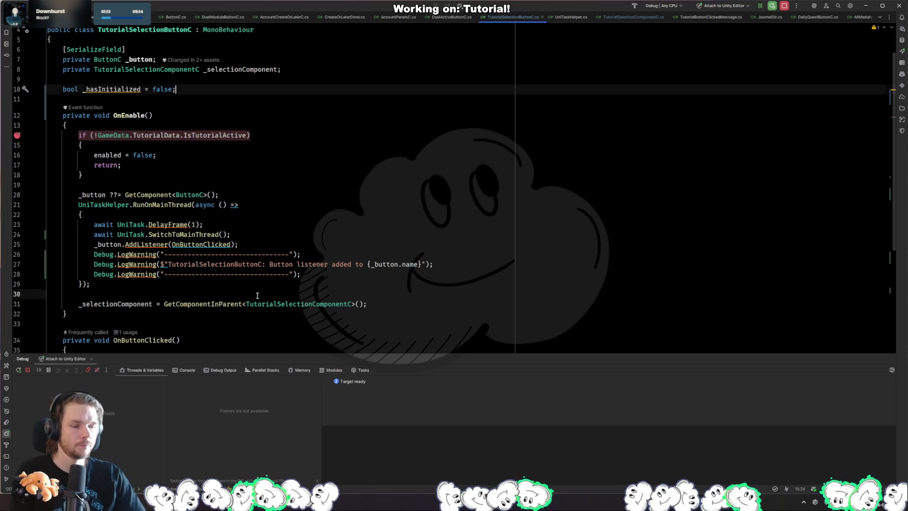
pyautogui.click(274, 135)
pyautogui.click(221, 126)
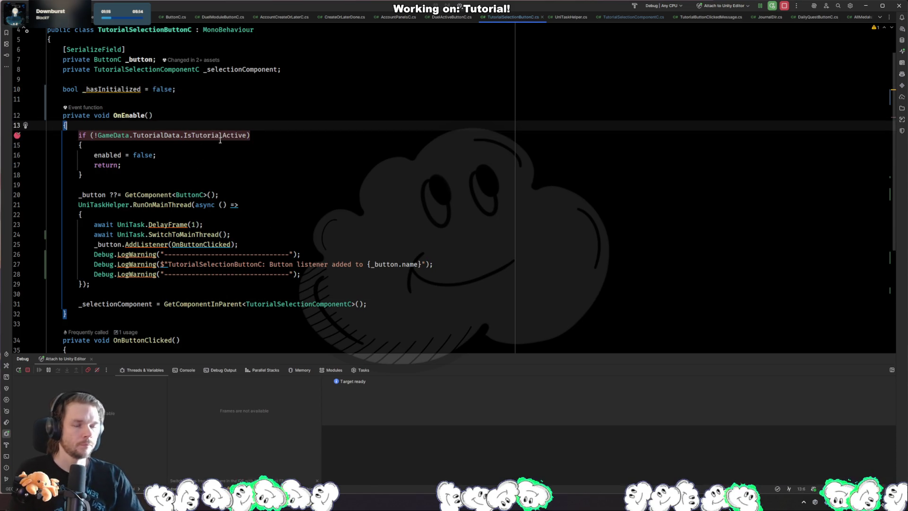
pyautogui.press('Return')
pyautogui.write('if (Has')
pyautogui.press('BackSpace')
pyautogui.press('BackSpace')
pyautogui.press('BackSpace')
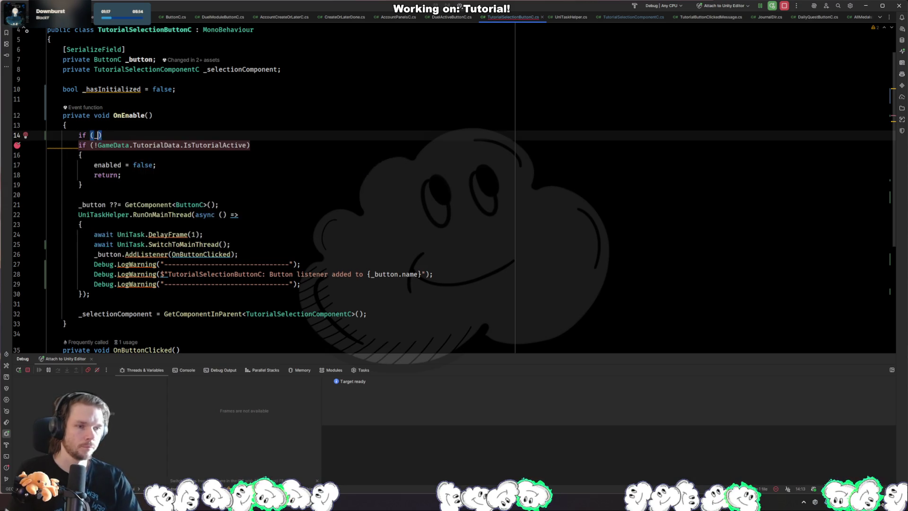
pyautogui.write('_hasInitialized')
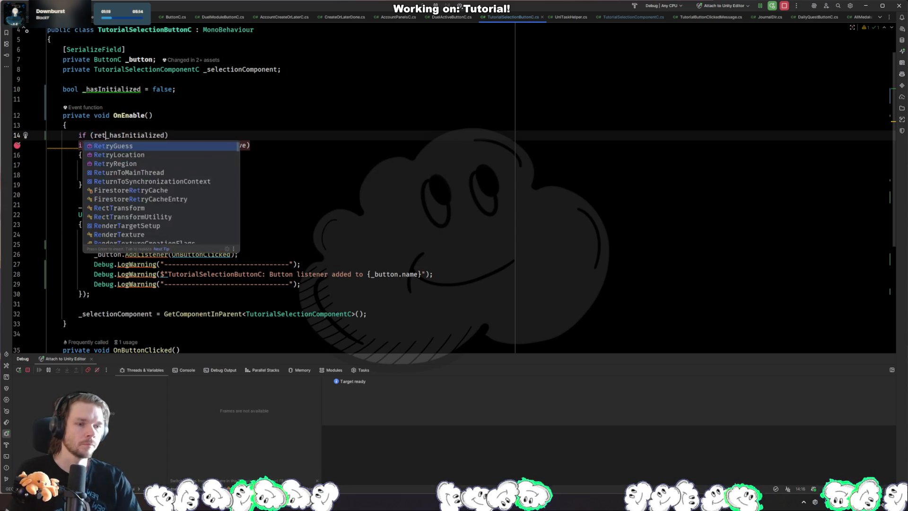
pyautogui.press('Escape')
pyautogui.press('Return')
pyautogui.write('return;')
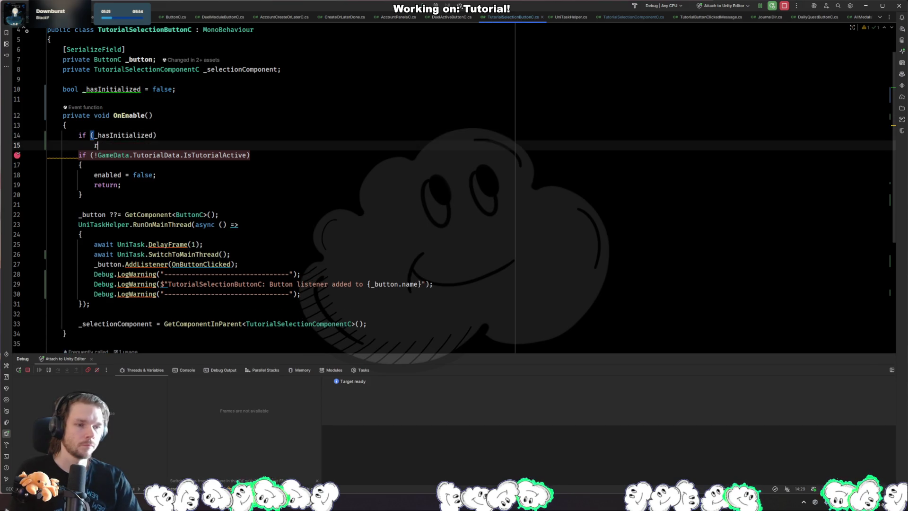
# Add '_hasInitialized = true;' after the listener setup block.
pyautogui.hscroll(1, 276, 188)
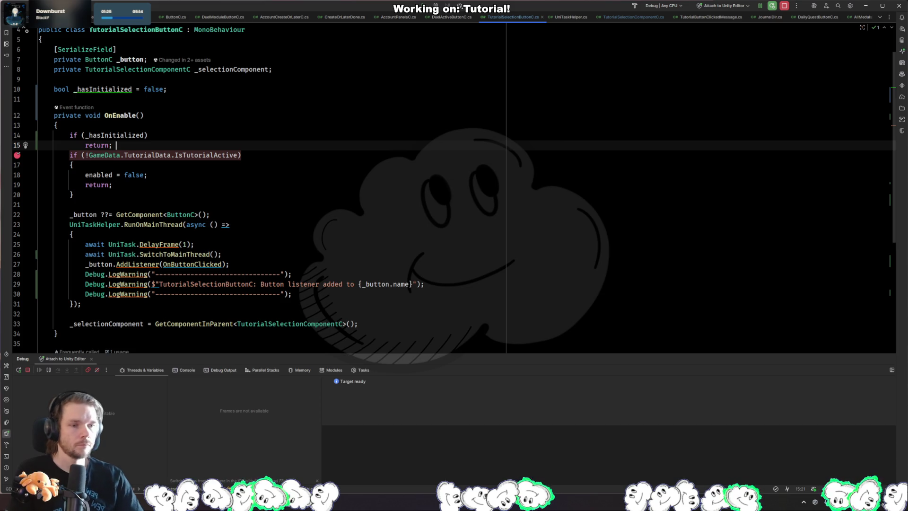
pyautogui.press('Return')
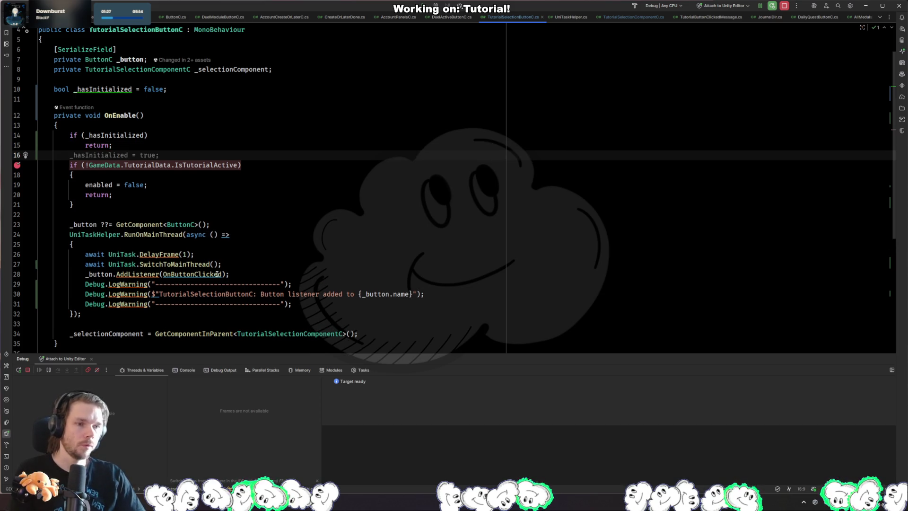
pyautogui.press('BackSpace')
pyautogui.click(132, 315)
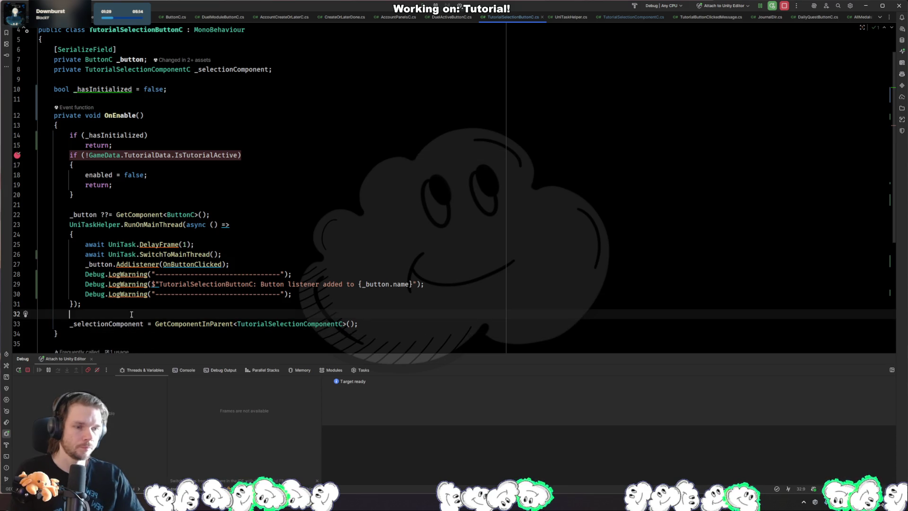
pyautogui.write('_hasInitialized = true;')
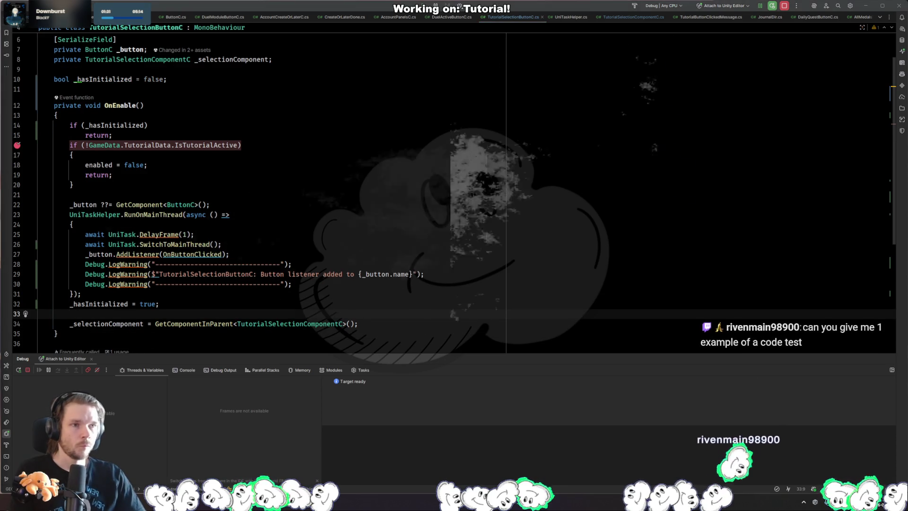
pyautogui.hotkey('alt', 'Tab')
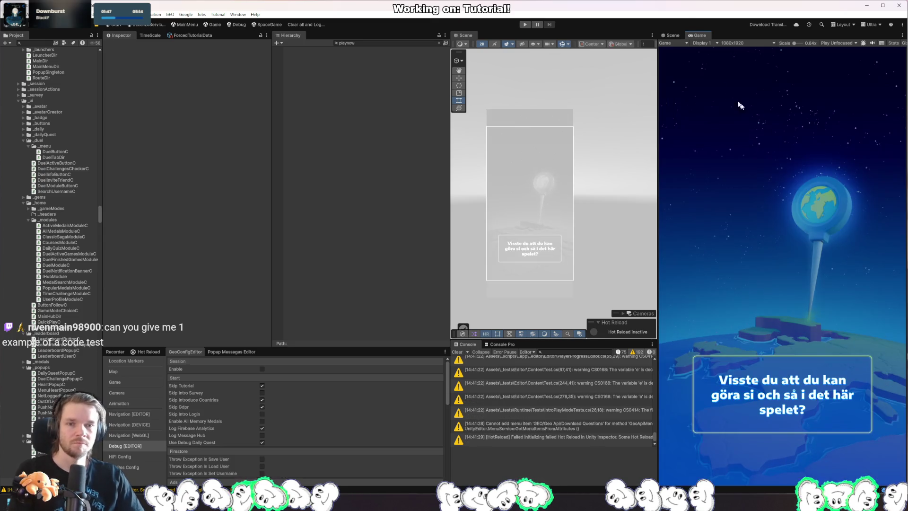
# Enter play mode, remove the breakpoint on the tutorial check, and resume the game.
pyautogui.click(526, 24)
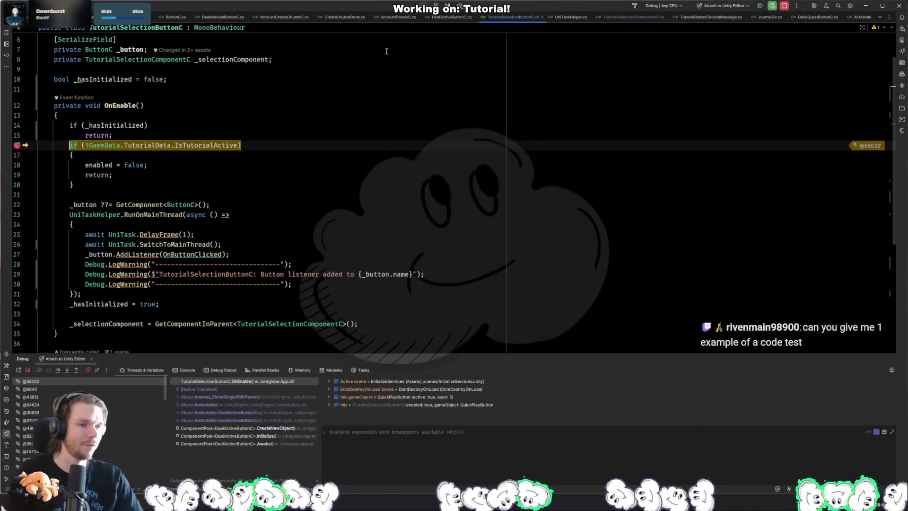
pyautogui.click(367, 176)
pyautogui.hotkey('alt', 'F10')
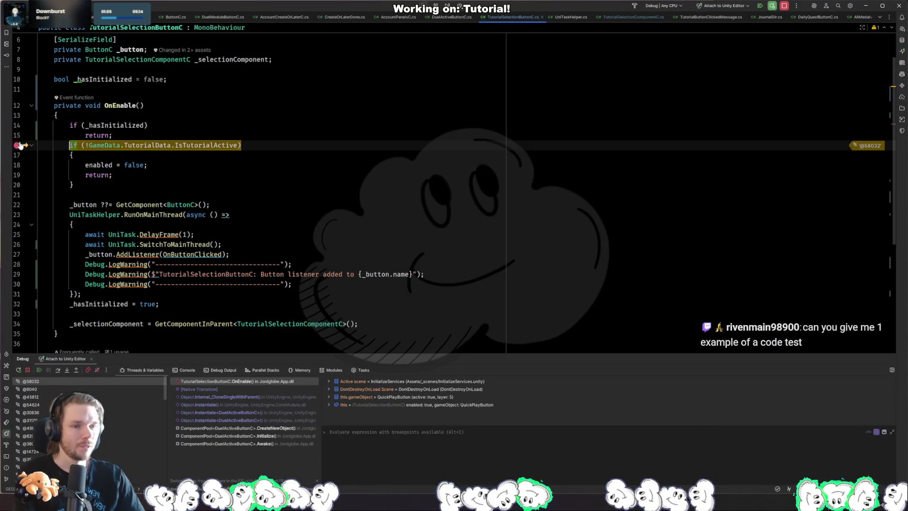
pyautogui.click(18, 145)
pyautogui.press('F9')
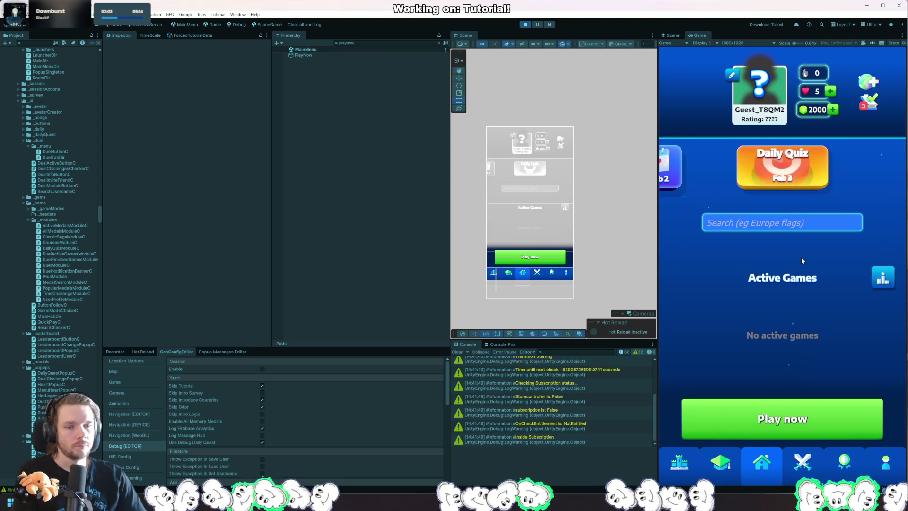
# Restart play mode with saved data cleared and click through onboarding into the main hub.
pyautogui.click(525, 24)
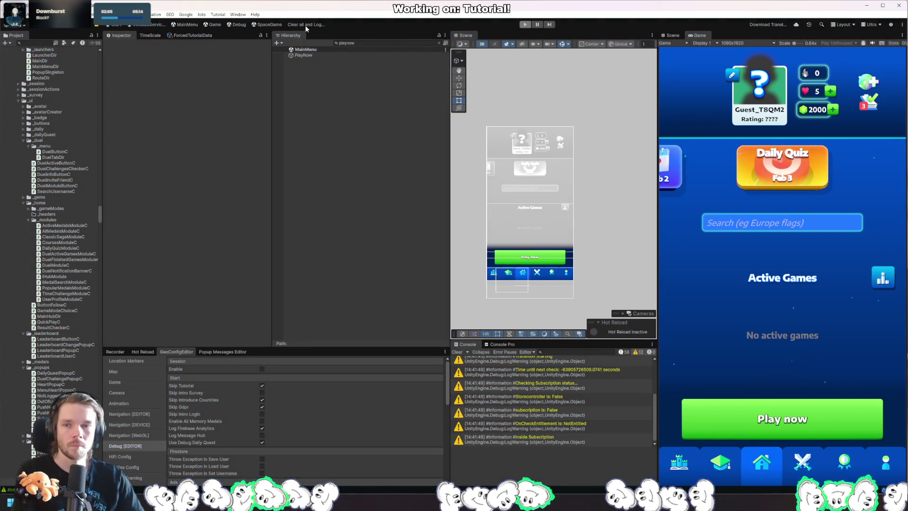
pyautogui.click(305, 25)
pyautogui.click(524, 25)
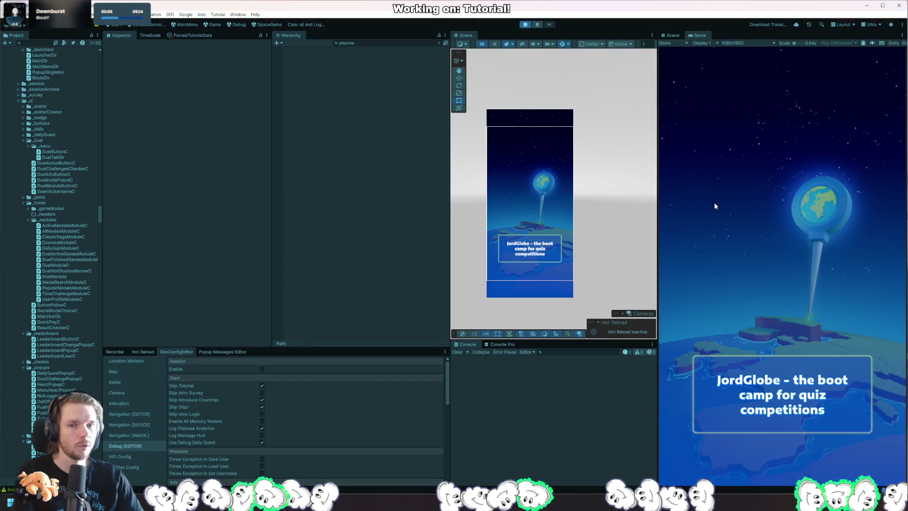
pyautogui.click(794, 221)
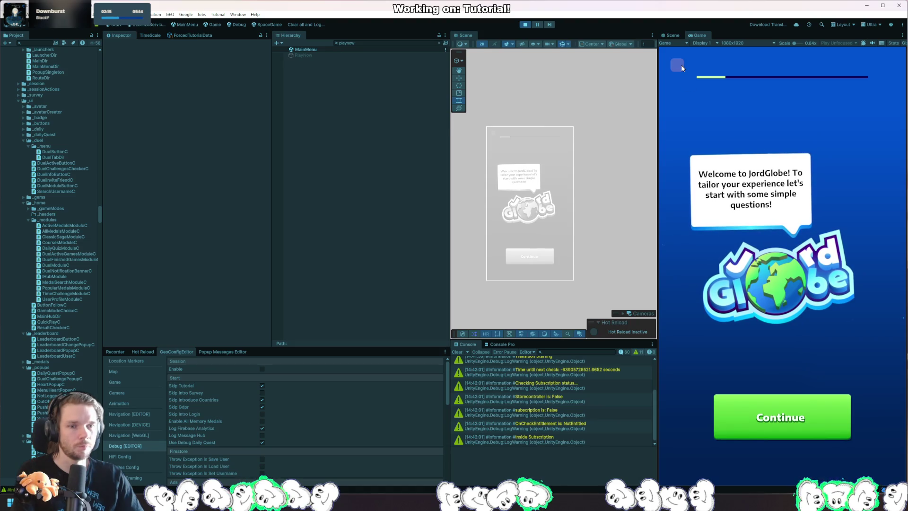
pyautogui.click(781, 416)
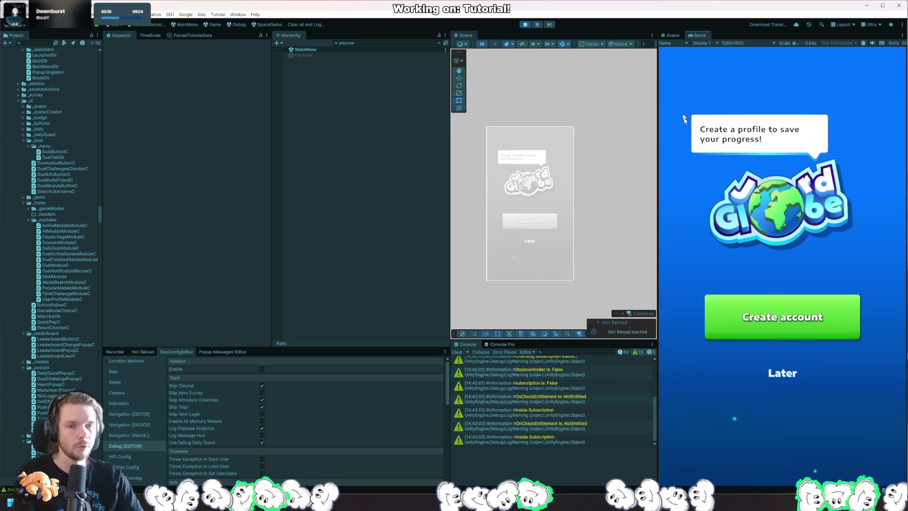
pyautogui.click(793, 373)
pyautogui.click(804, 417)
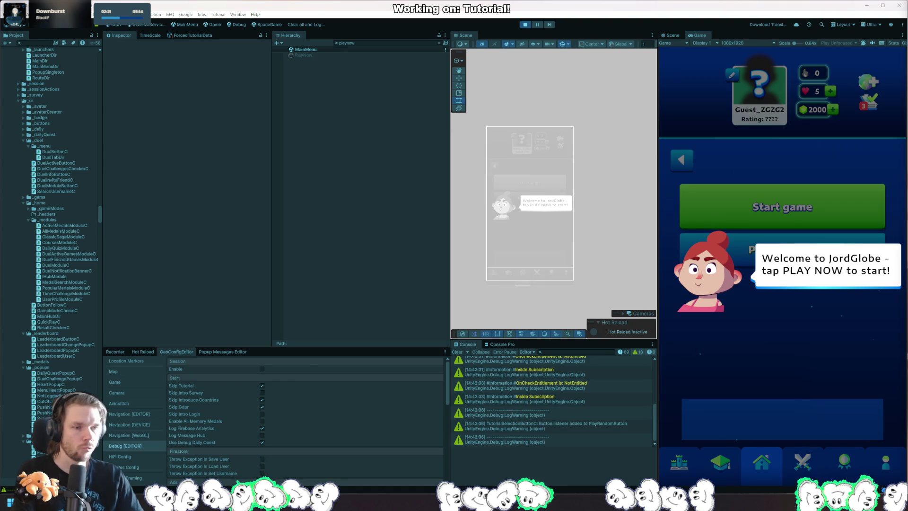
pyautogui.hotkey('alt', 'Tab')
pyautogui.click(264, 230)
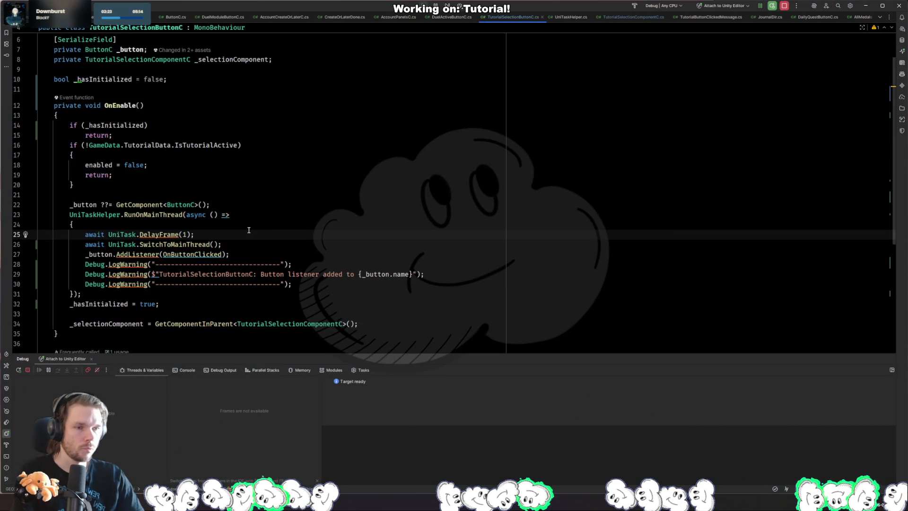
# Set a breakpoint on OnEnable's _button ??= GetComponent<ButtonC>() line at line 22.
pyautogui.click(272, 194)
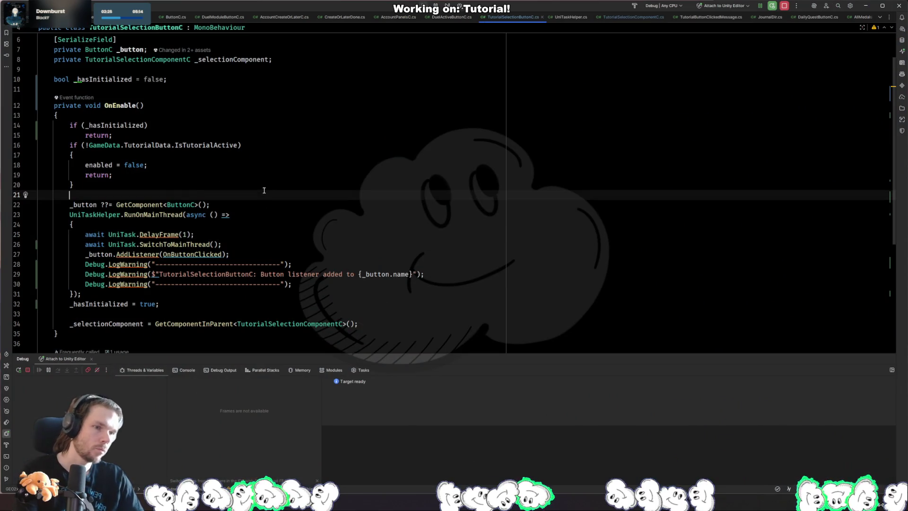
pyautogui.scroll(-3, 272, 195)
pyautogui.scroll(4, 272, 194)
pyautogui.hotkey('alt', 'Tab')
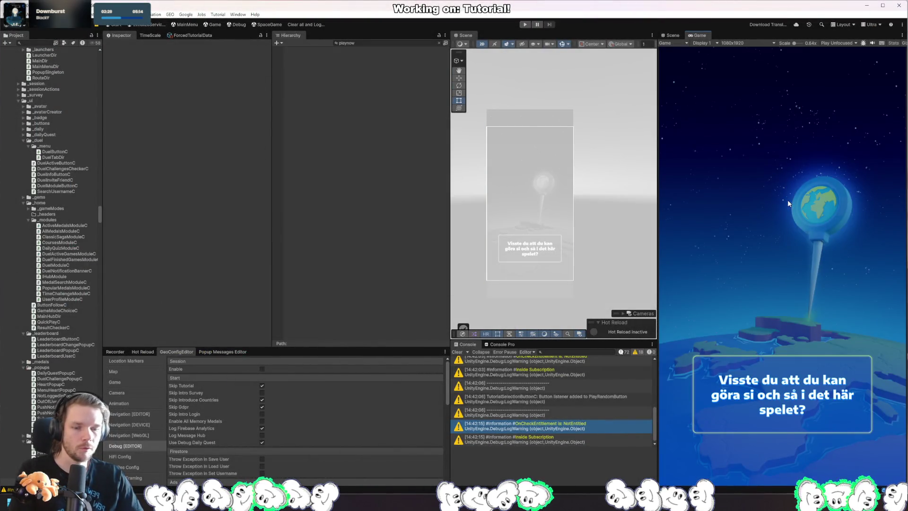
pyautogui.hotkey('alt', 'Tab')
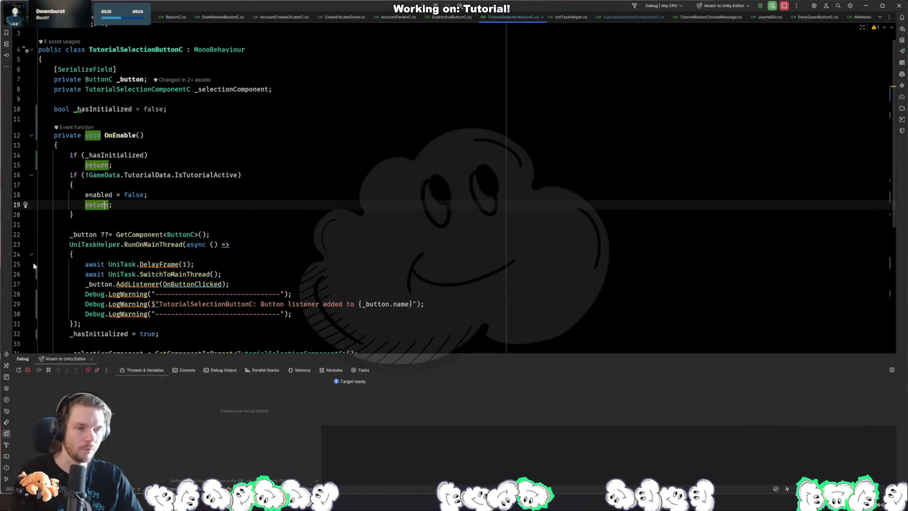
pyautogui.click(17, 236)
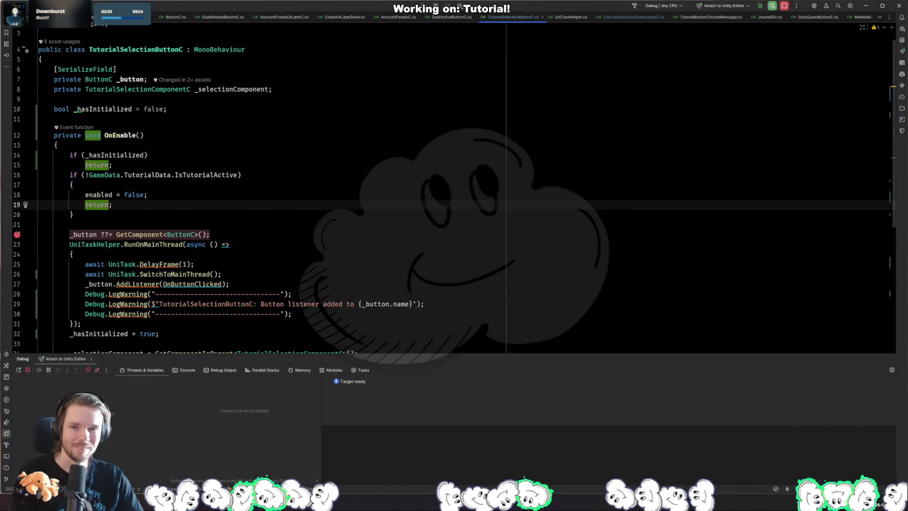
pyautogui.hotkey('alt', 'Tab')
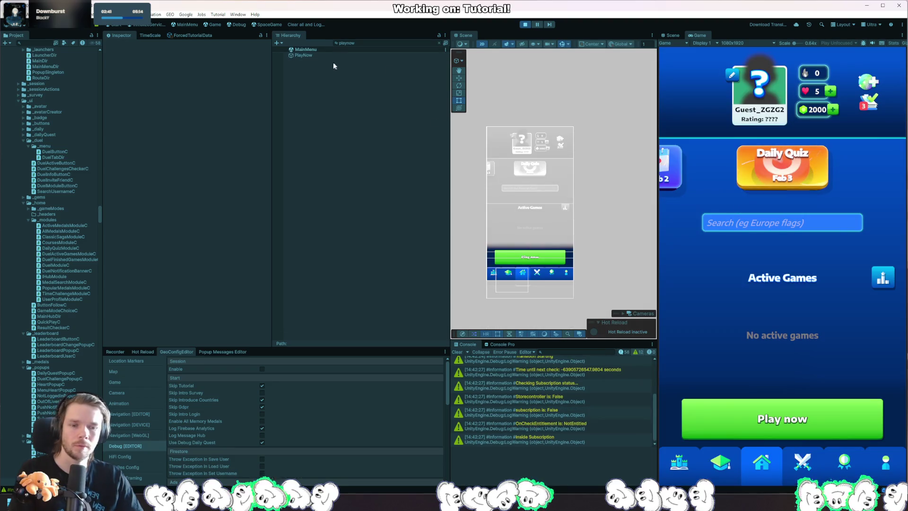
# Restart play mode, select PlayNow, skip the welcome and profile screens, then restart play mode again.
pyautogui.click(525, 25)
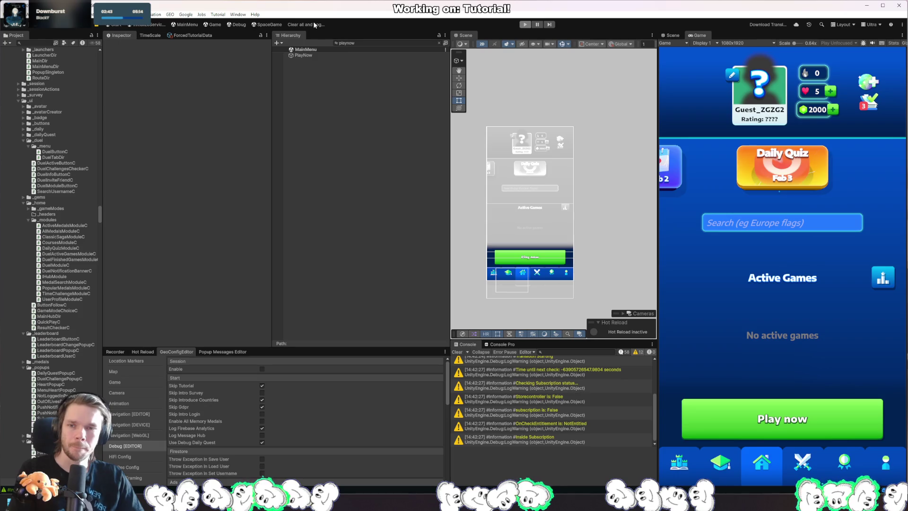
pyautogui.click(525, 24)
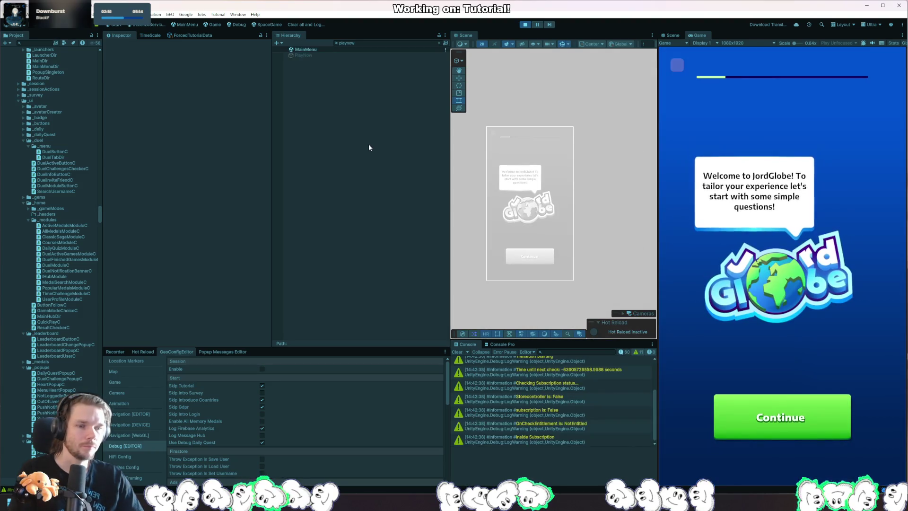
pyautogui.click(314, 55)
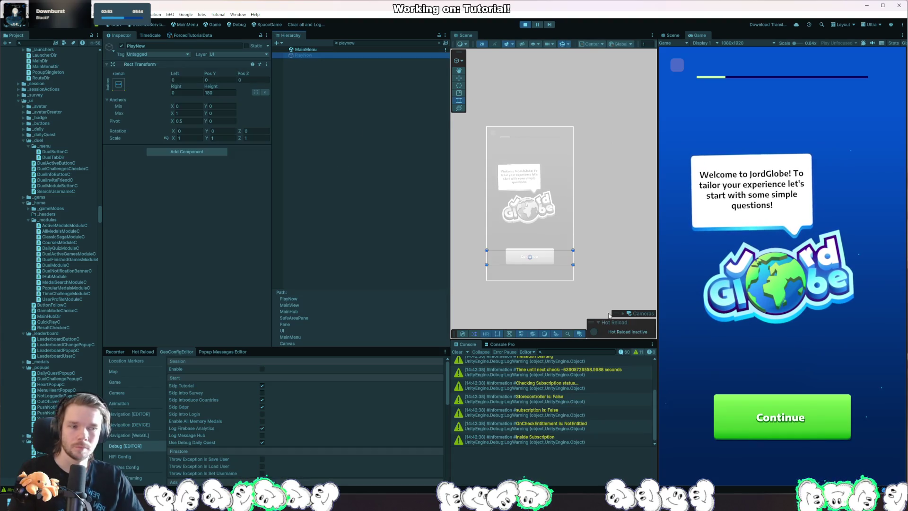
pyautogui.click(794, 416)
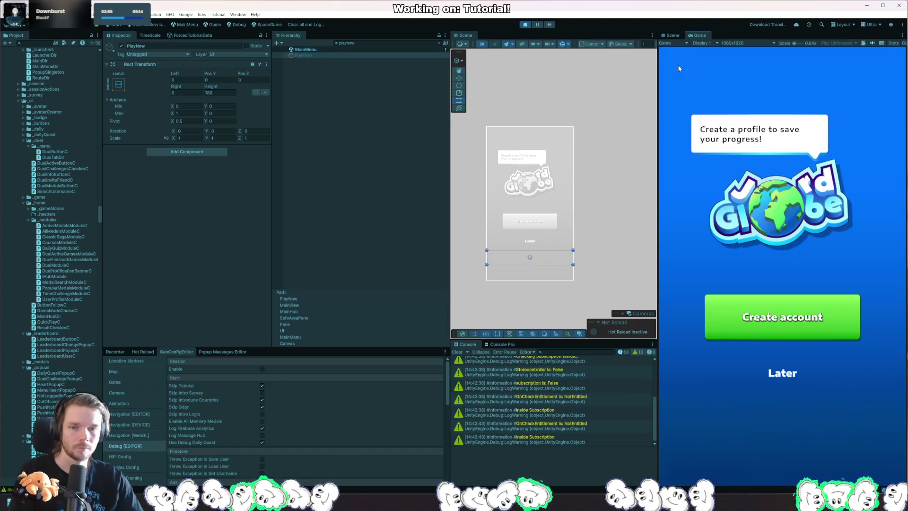
pyautogui.click(784, 374)
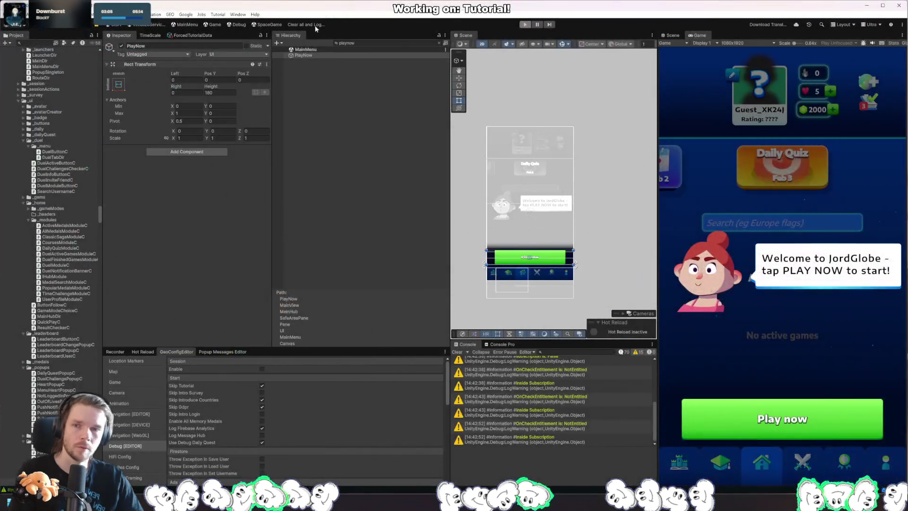
pyautogui.click(315, 24)
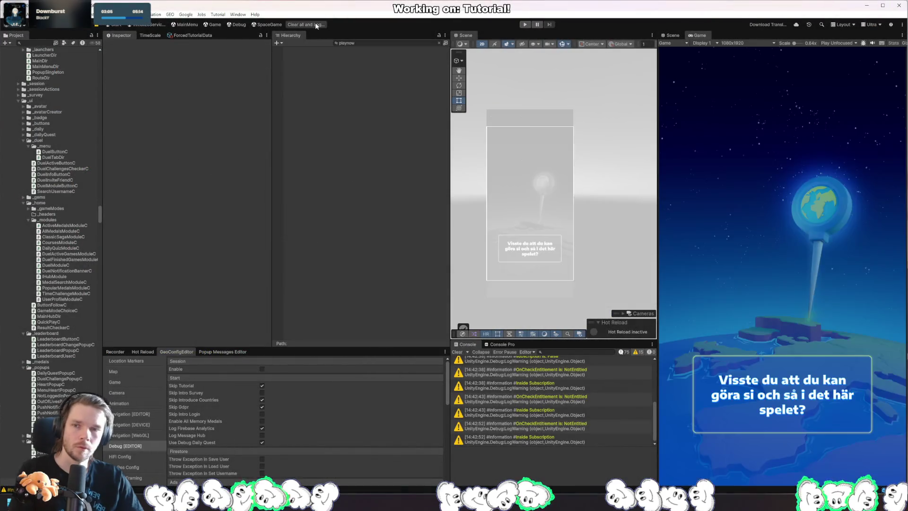
pyautogui.click(525, 24)
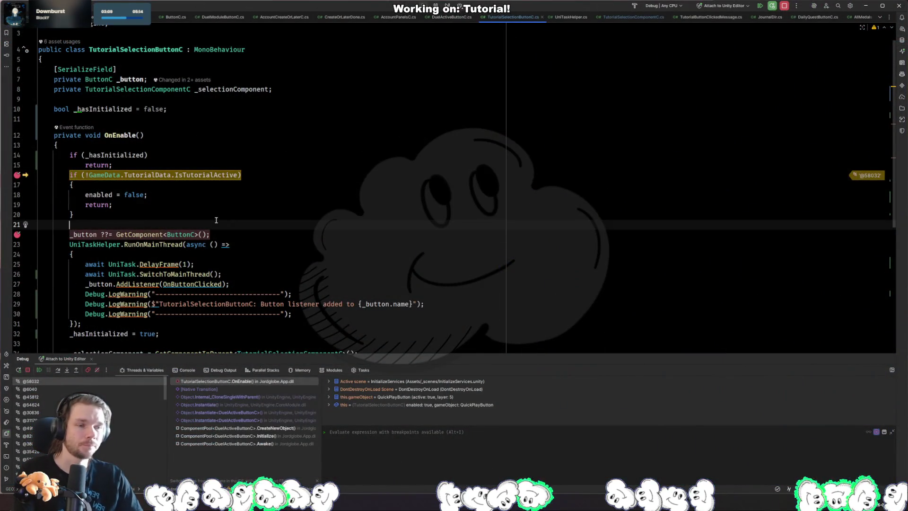
# Resume past the repeated OnEnable breakpoint hits and skip the game's welcome questions.
pyautogui.press('Up')
pyautogui.press('Up')
pyautogui.press('Up')
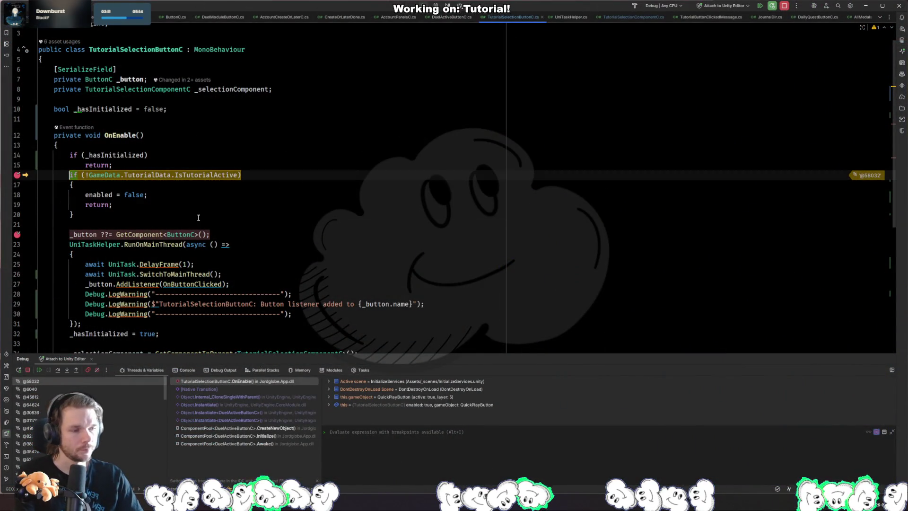
pyautogui.press('F5')
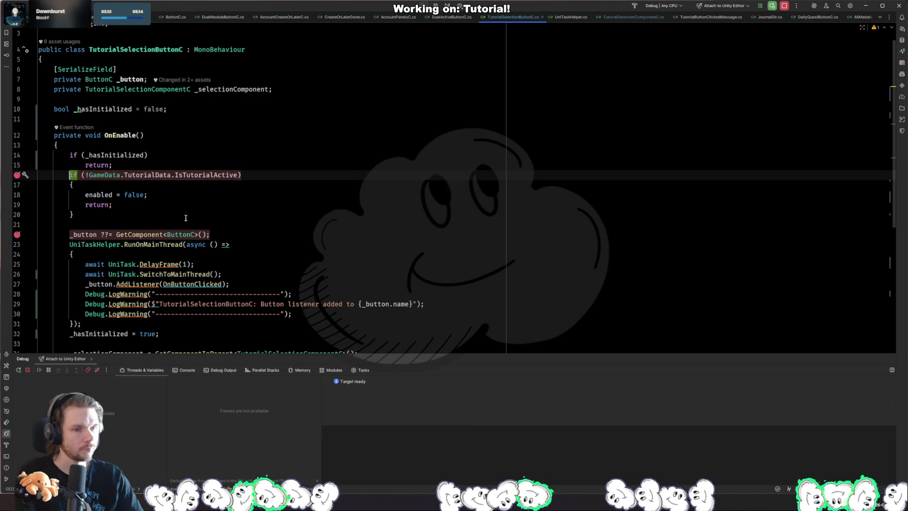
pyautogui.hotkey('alt', 'Tab')
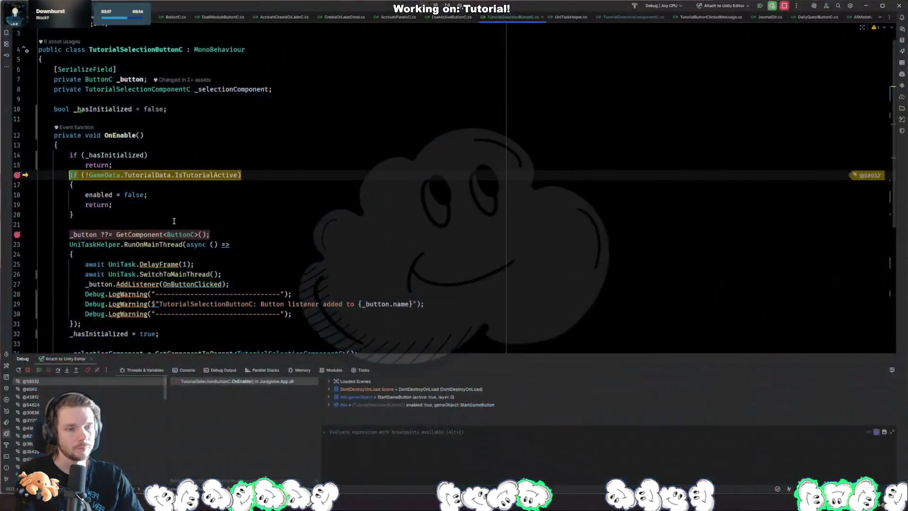
pyautogui.press('F5')
pyautogui.hotkey('alt', 'Tab')
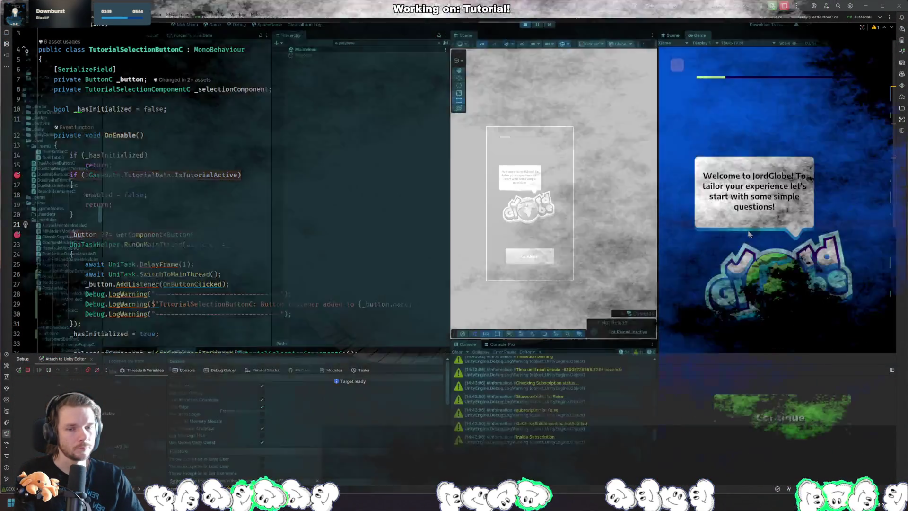
pyautogui.click(677, 65)
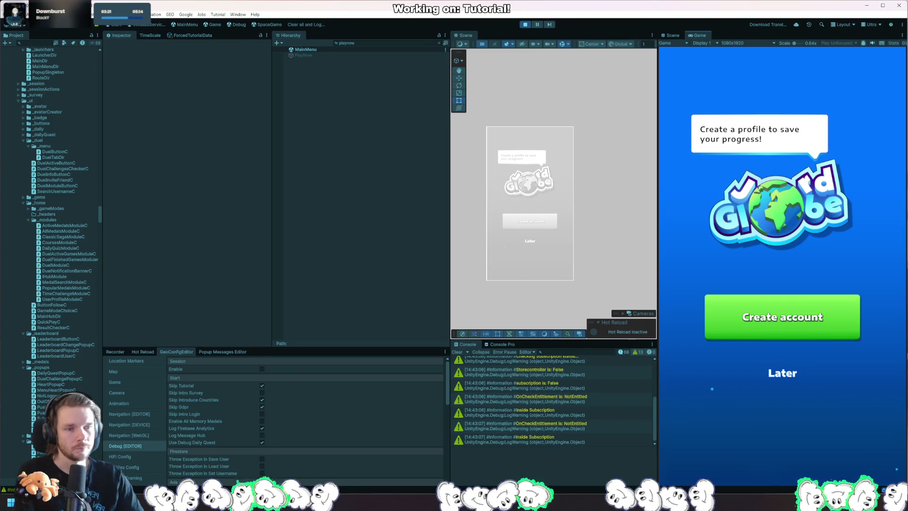
# Expand PlayNow in the cleared Hierarchy, inspect StartGameButton, then return to OnEnable's IsTutorialActive check.
pyautogui.hotkey('alt', 'Tab')
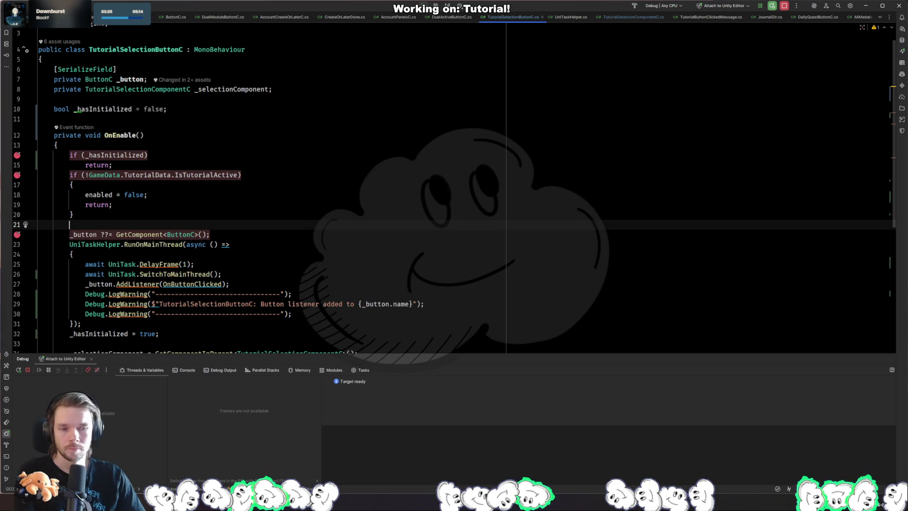
pyautogui.hotkey('alt', 'Tab')
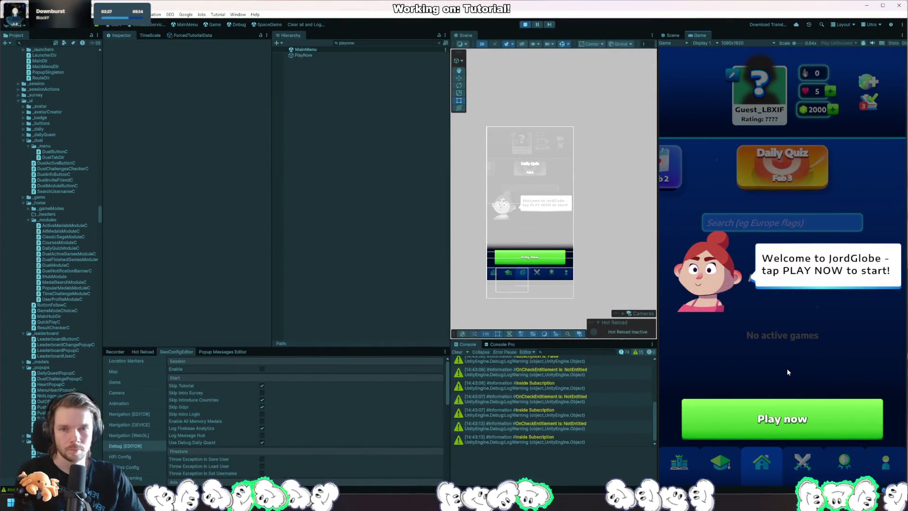
pyautogui.click(329, 55)
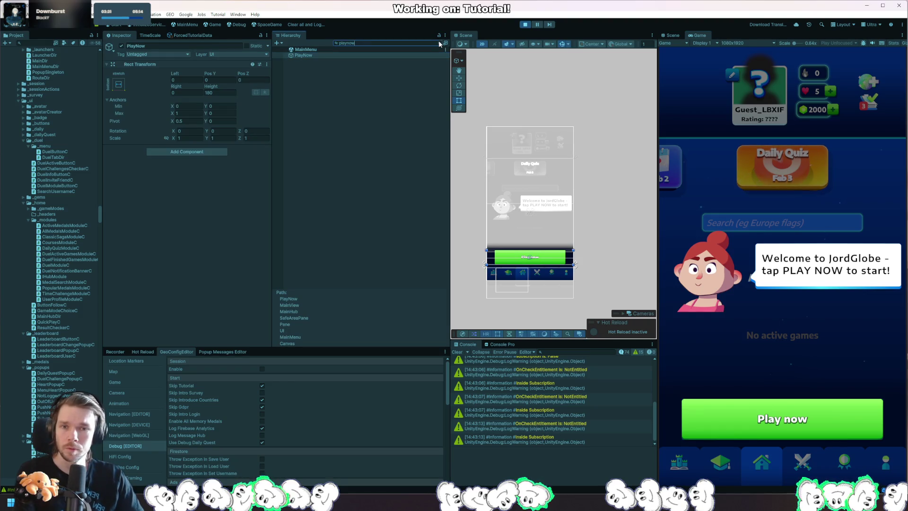
pyautogui.click(439, 42)
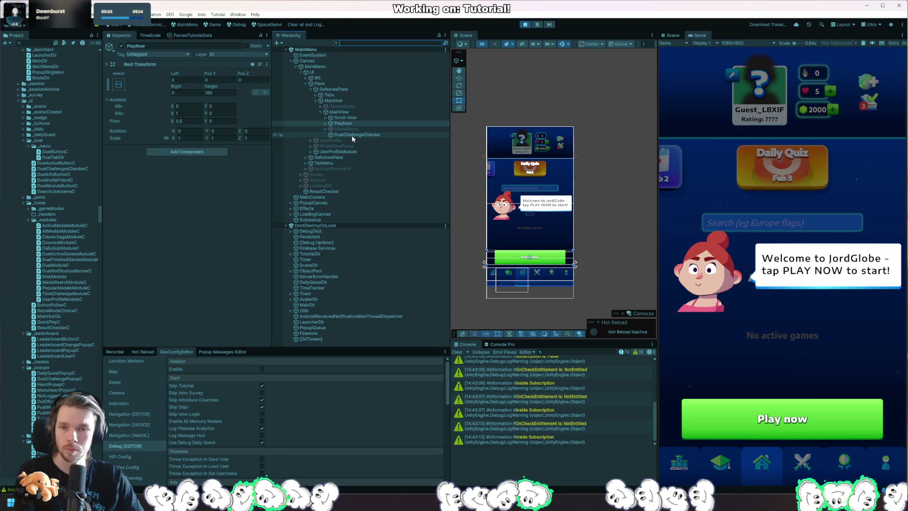
pyautogui.click(325, 123)
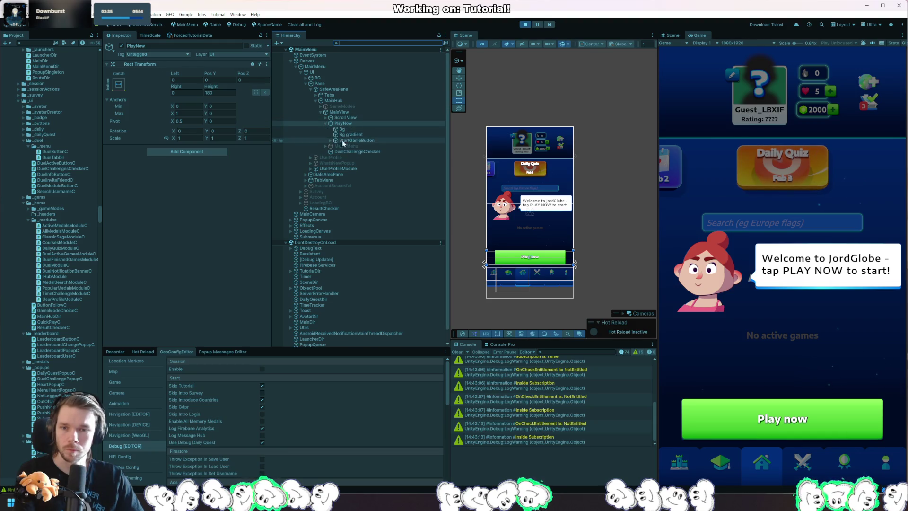
pyautogui.click(356, 140)
pyautogui.scroll(-10, 227, 248)
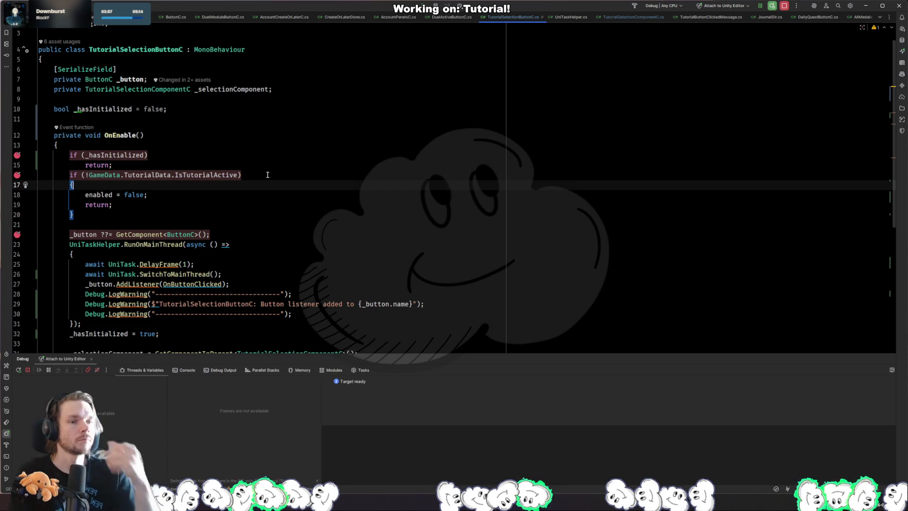
pyautogui.click(263, 173)
# Delete the 'enabled = false;' line inside OnEnable's IsTutorialActive check, then return to Unity to recompile.
pyautogui.hotkey('ctrl', 'w')
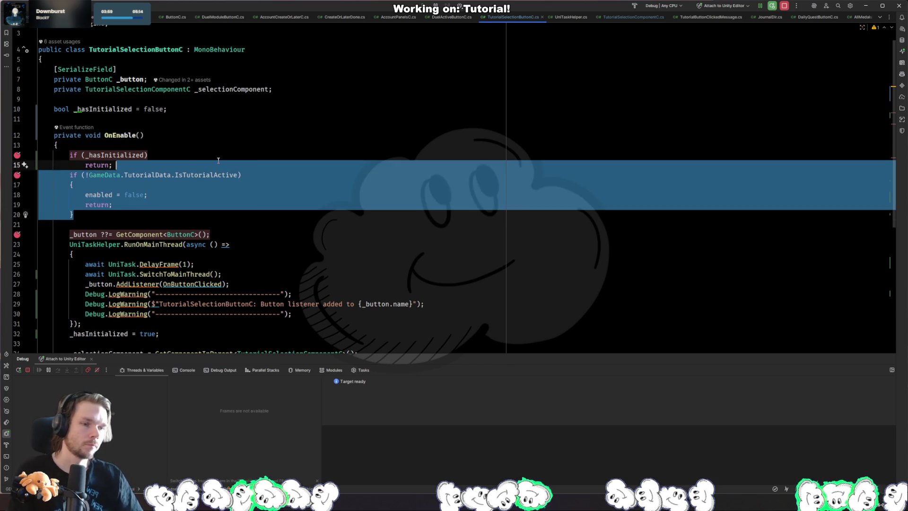
pyautogui.click(287, 208)
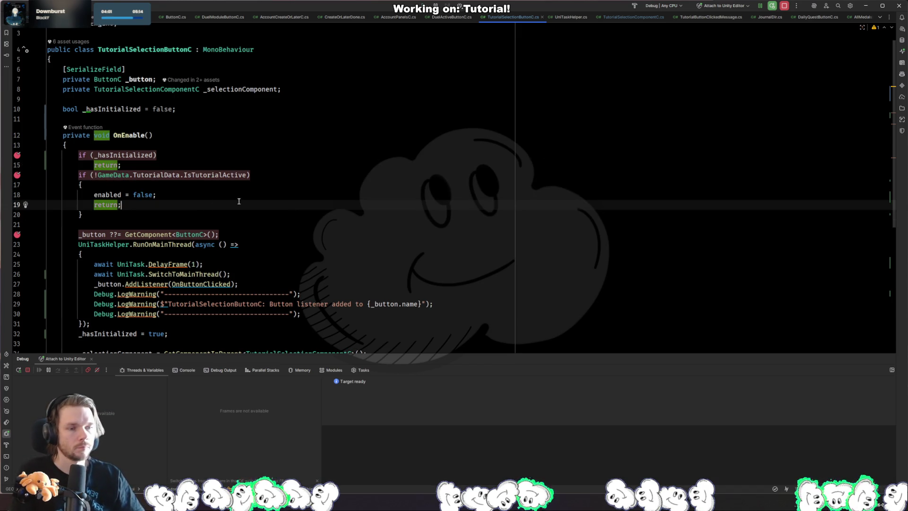
pyautogui.press('Up')
pyautogui.hotkey('ctrl', 'F8')
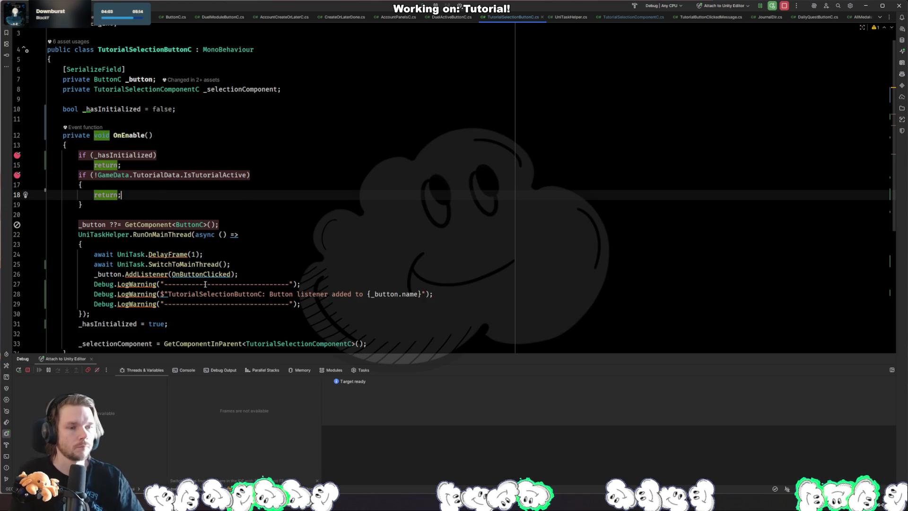
pyautogui.hotkey('alt', 'Tab')
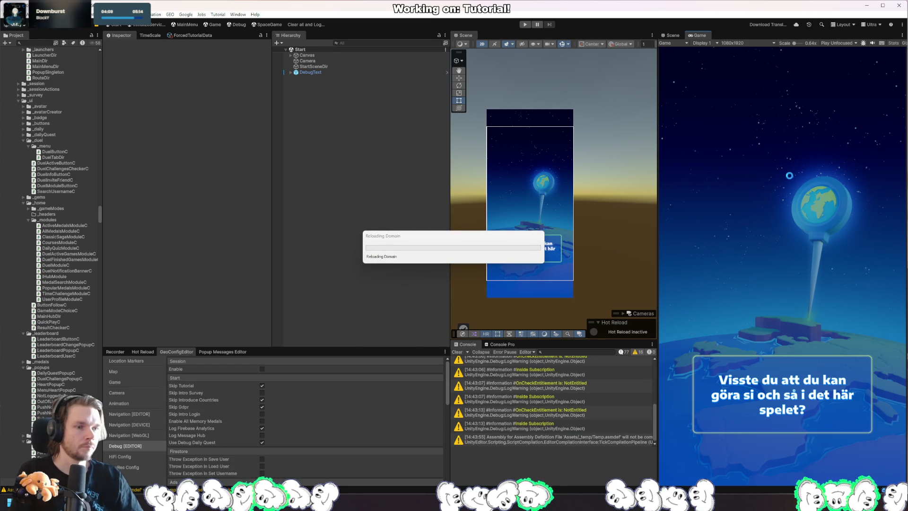
pyautogui.hotkey('alt', 'Tab')
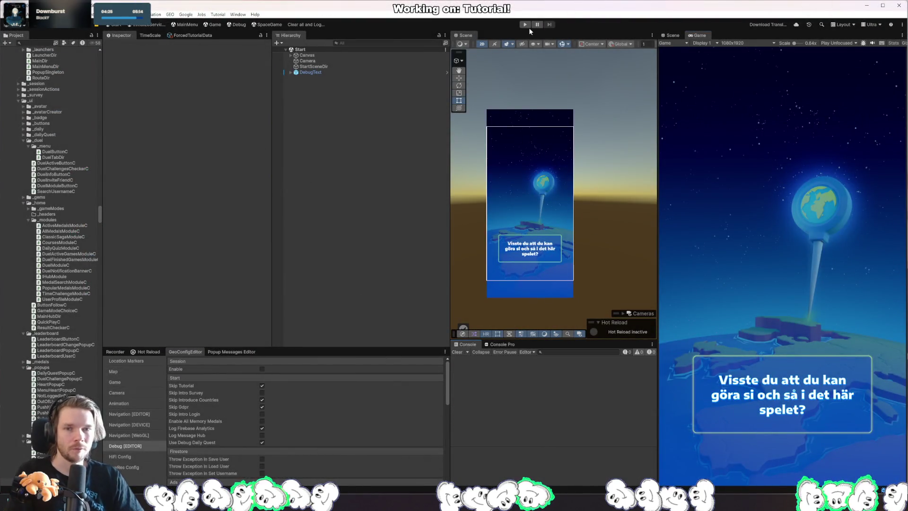
# Enter play mode, remove the OnEnable breakpoints on lines 14 and 16, and resume the debugger.
pyautogui.click(524, 25)
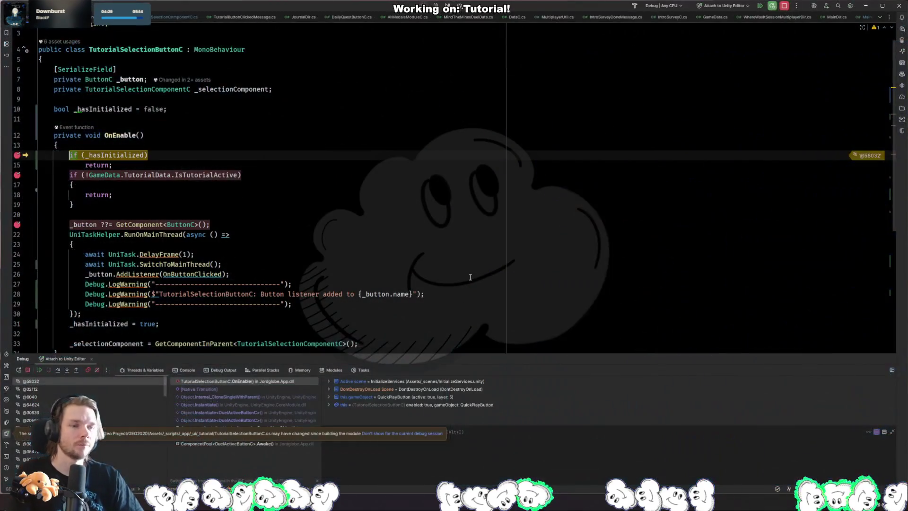
pyautogui.click(17, 155)
pyautogui.click(17, 175)
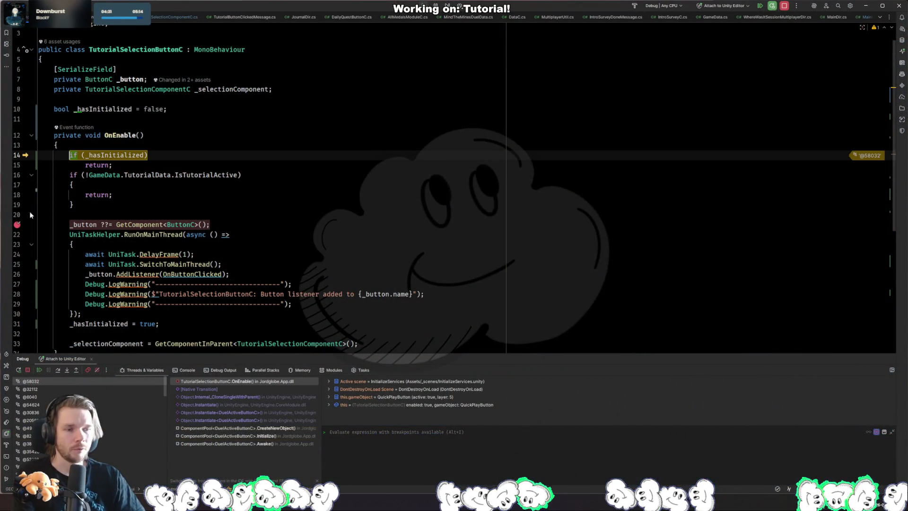
pyautogui.press('F5')
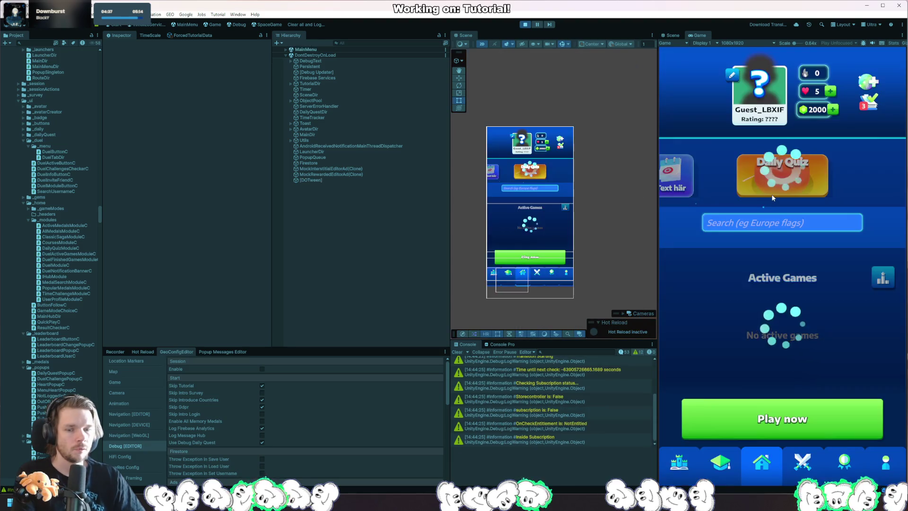
# Restart play mode, go through Continue, Later and Play now in the onboarding, then stop.
pyautogui.click(526, 25)
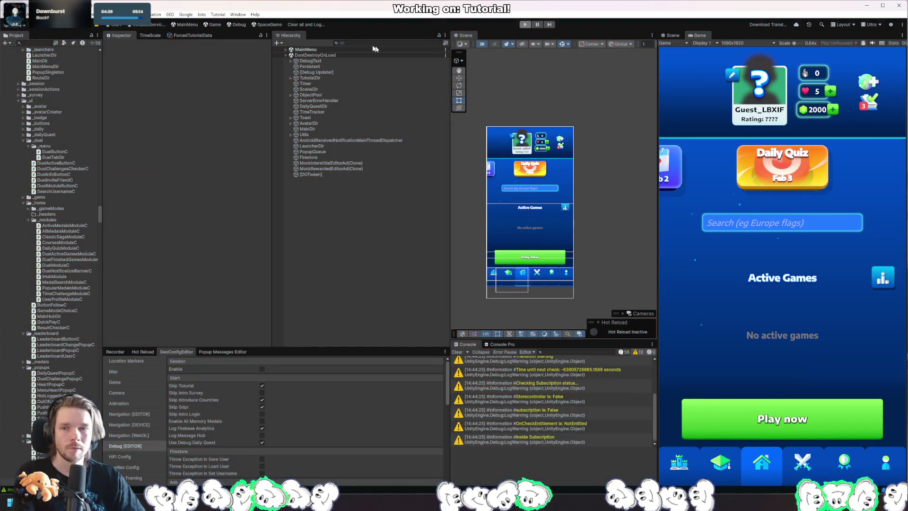
pyautogui.click(311, 24)
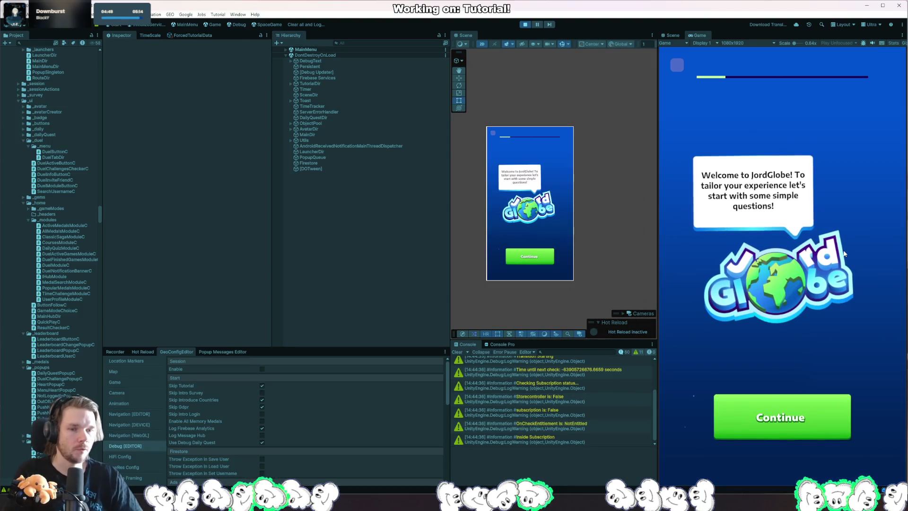
pyautogui.click(782, 417)
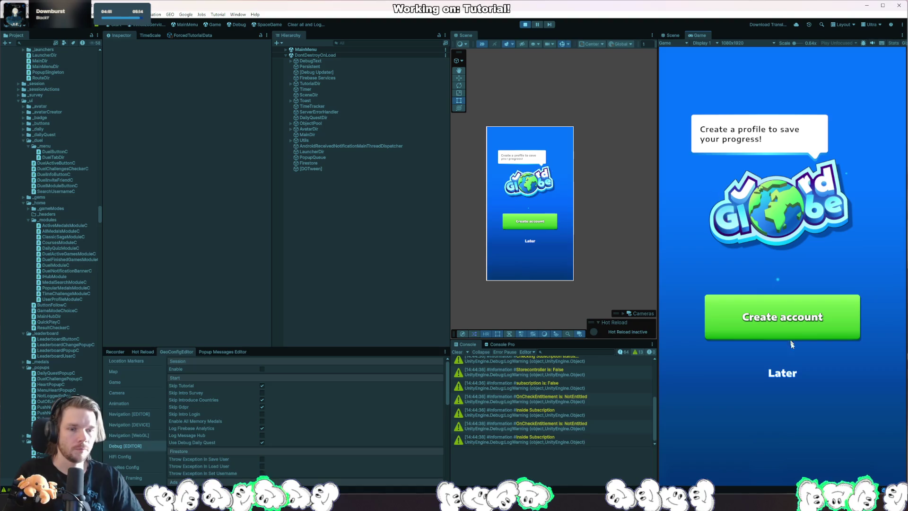
pyautogui.click(782, 380)
pyautogui.press('F5')
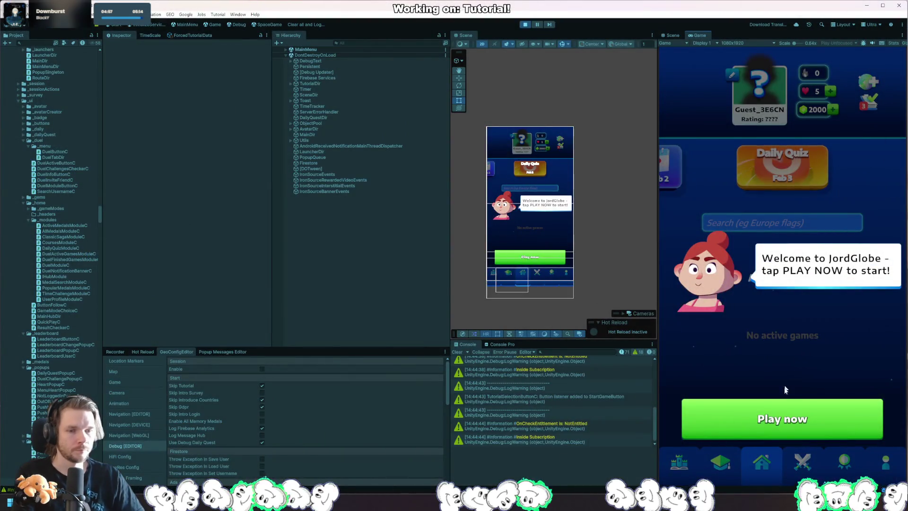
pyautogui.click(783, 417)
pyautogui.click(525, 25)
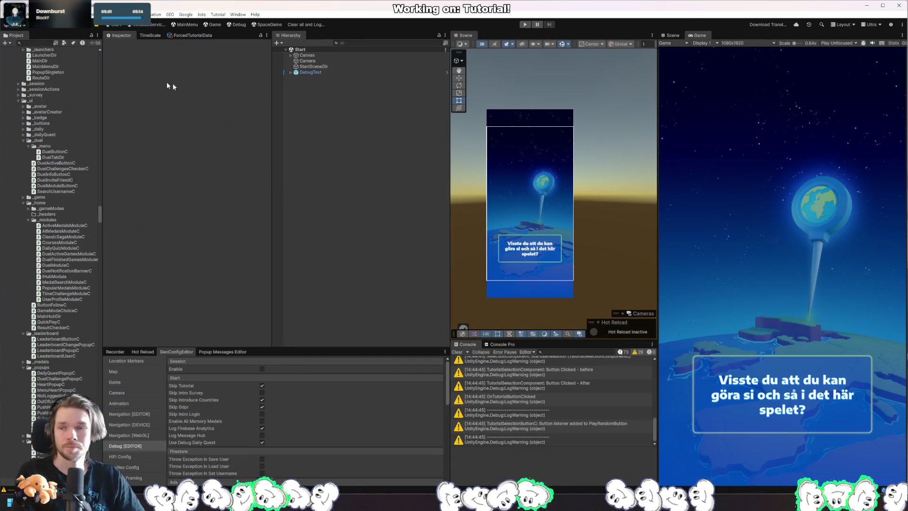
pyautogui.click(9, 14)
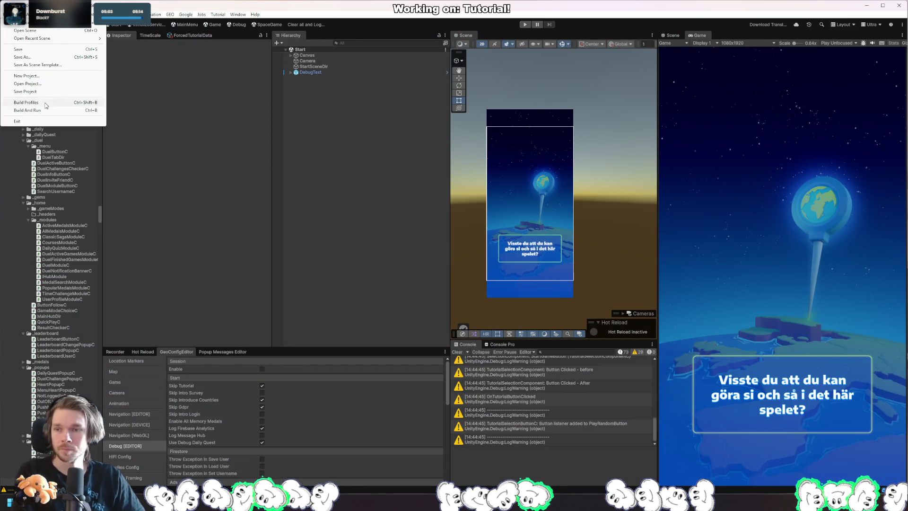
# Build and run the Android profile, saving 10XPDailyQuizAirplaneMode.apk to the Builds folder.
pyautogui.click(48, 104)
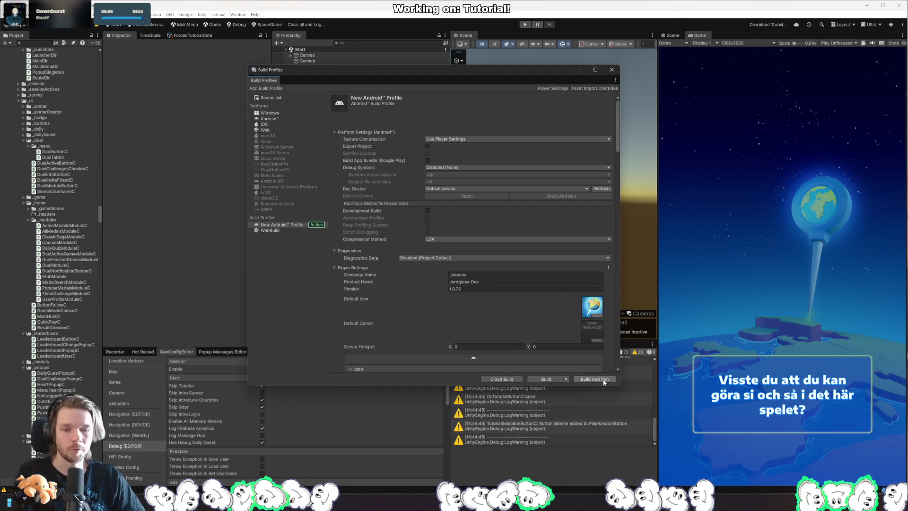
pyautogui.click(603, 381)
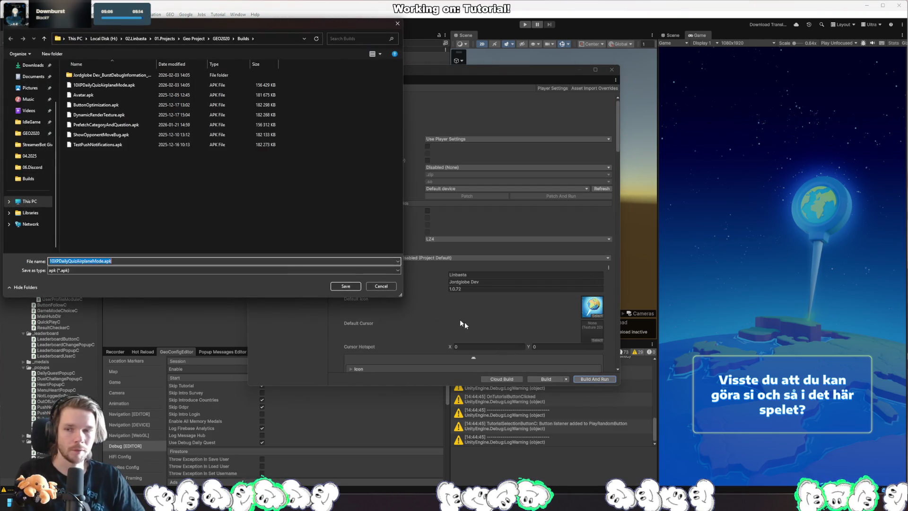
pyautogui.click(346, 286)
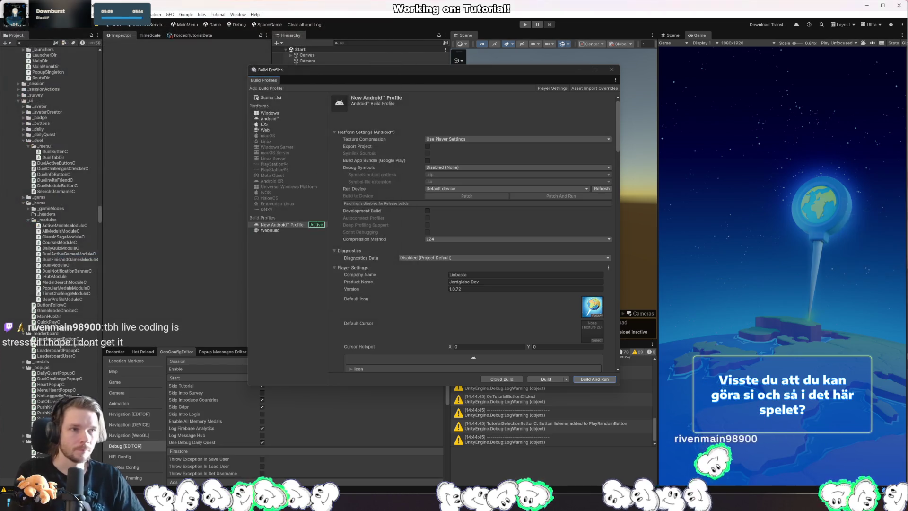
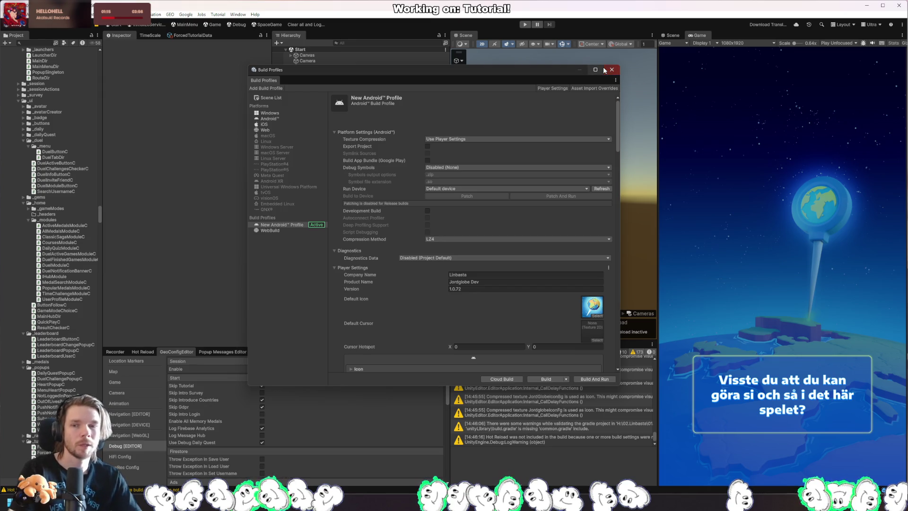
# Close the Build Profiles window to reveal the Hierarchy, Scene, Game and Console panels.
pyautogui.moveTo(604, 70)
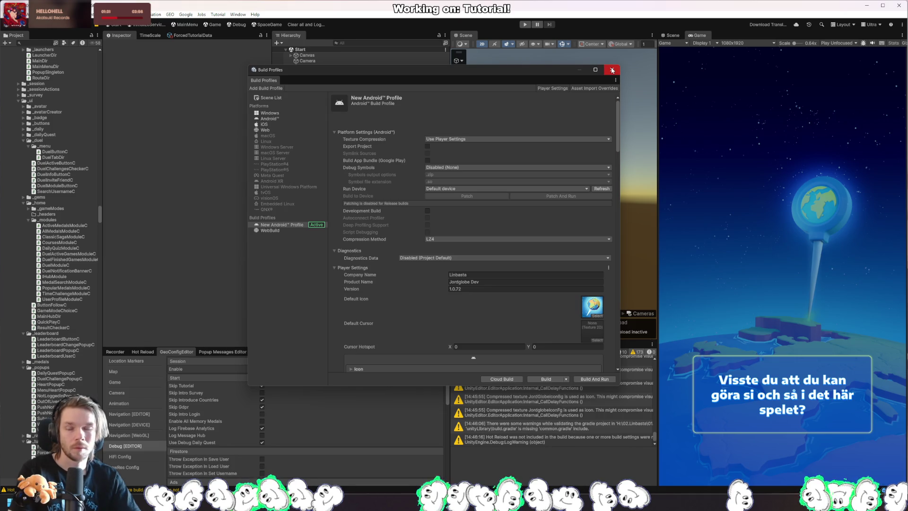
pyautogui.click(612, 71)
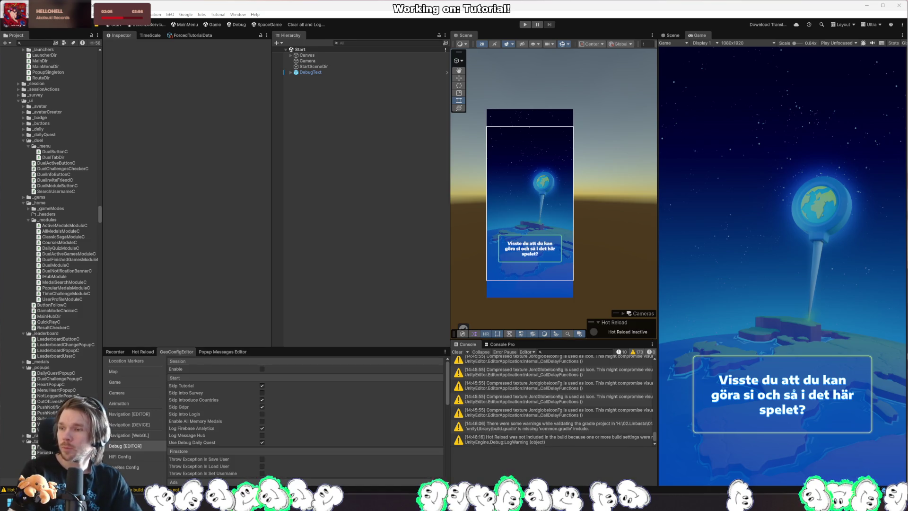
# In Rider, delete the Debug.LogWarning lines after the listener setup in OnEnable.
pyautogui.hotkey('alt', 'Tab')
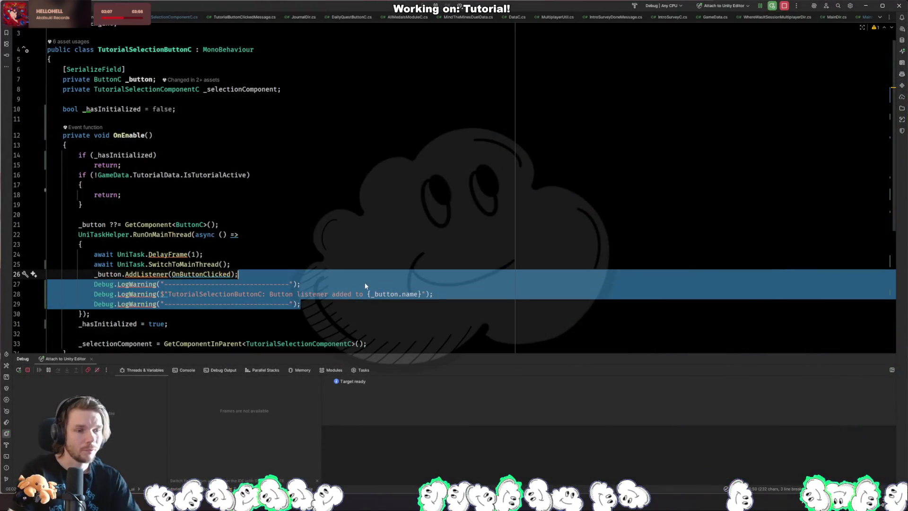
pyautogui.scroll(-6, 378, 189)
pyautogui.moveTo(323, 259); pyautogui.dragTo(379, 241)
pyautogui.press('Delete')
# Delete the three Debug.LogWarning lines in OnButtonClicked, then bring the Daily Akari browser forward.
pyautogui.press('Up')
pyautogui.press('Up')
pyautogui.hotkey('shift', 'Up')
pyautogui.hotkey('shift', 'Up')
pyautogui.hotkey('shift', 'Up')
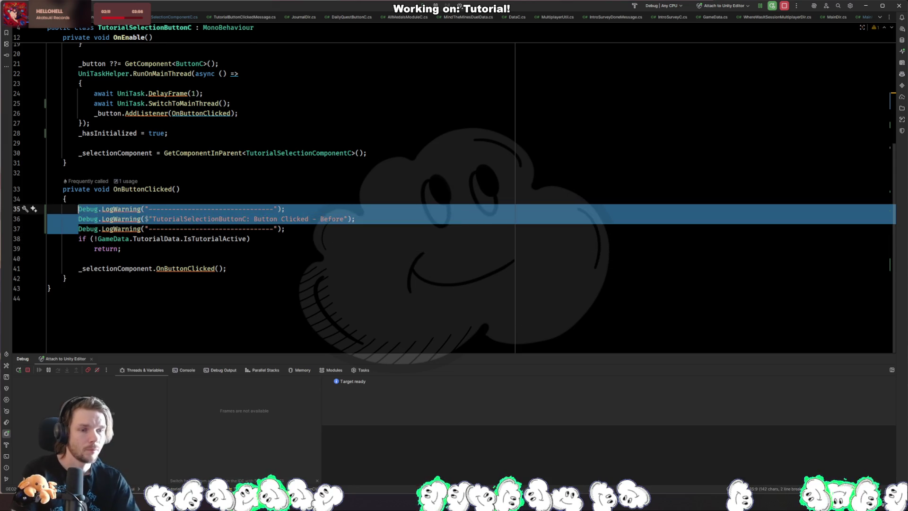
pyautogui.press('Delete')
pyautogui.scroll(4, 371, 233)
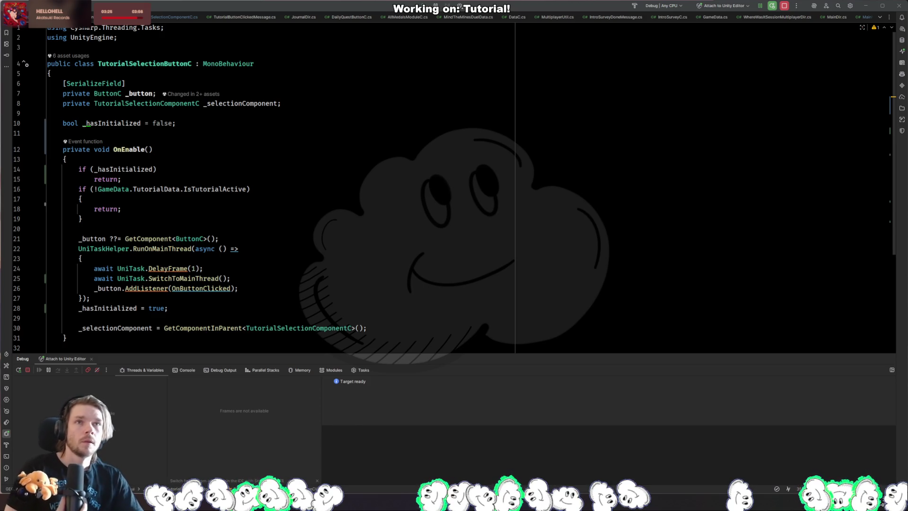
pyautogui.hotkey('alt', 'Tab')
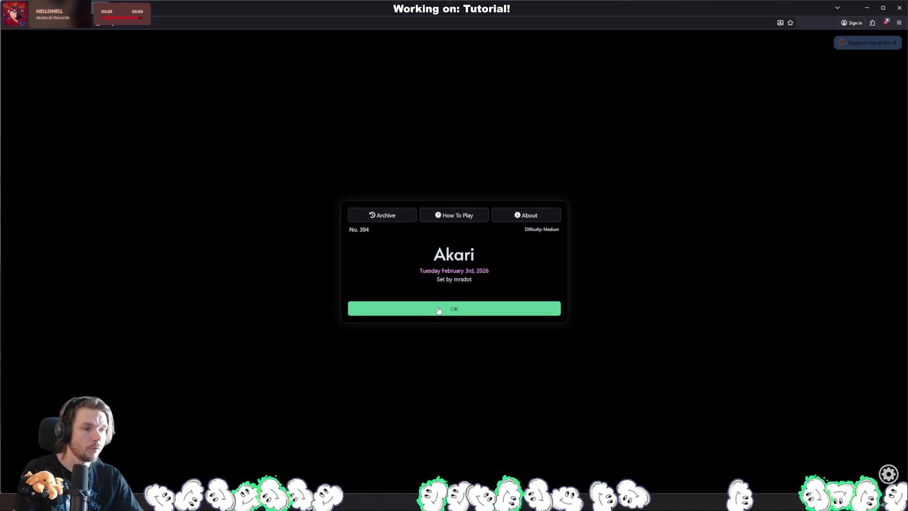
# Dismiss the intro card and mark twelve cells around the grid as lamp-free.
pyautogui.click(439, 309)
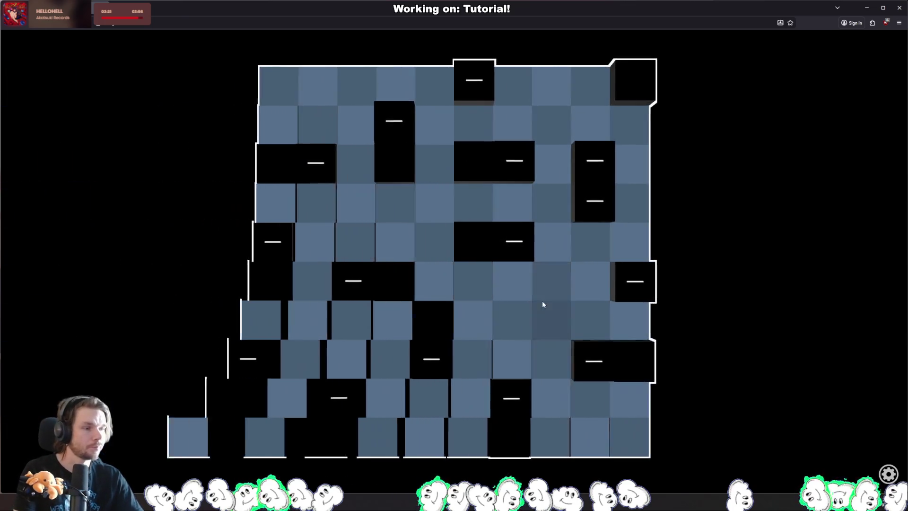
pyautogui.rightClick(318, 320)
pyautogui.rightClick(316, 203)
pyautogui.rightClick(356, 126)
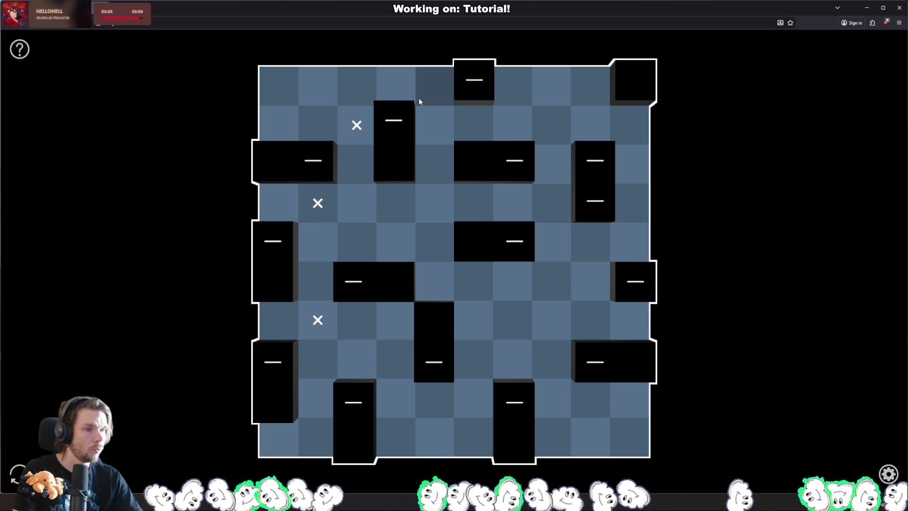
pyautogui.rightClick(434, 86)
pyautogui.rightClick(517, 125)
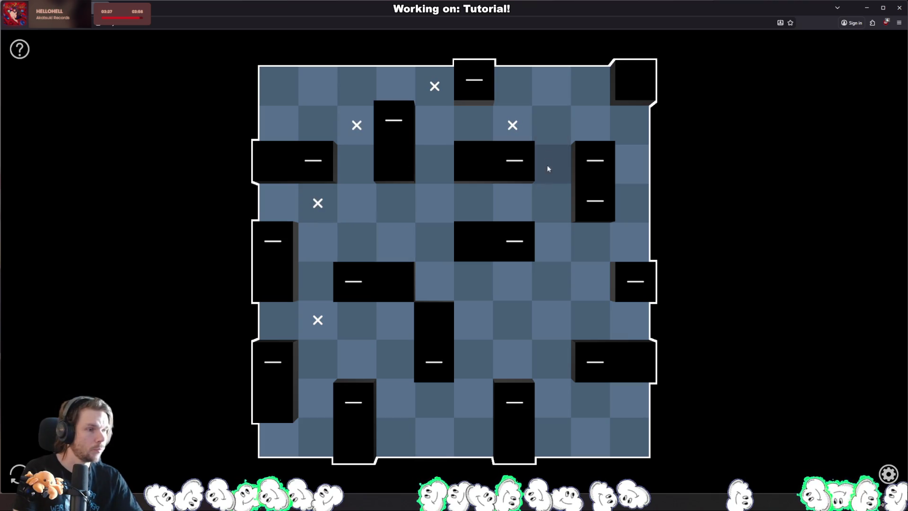
pyautogui.rightClick(550, 202)
pyautogui.rightClick(628, 241)
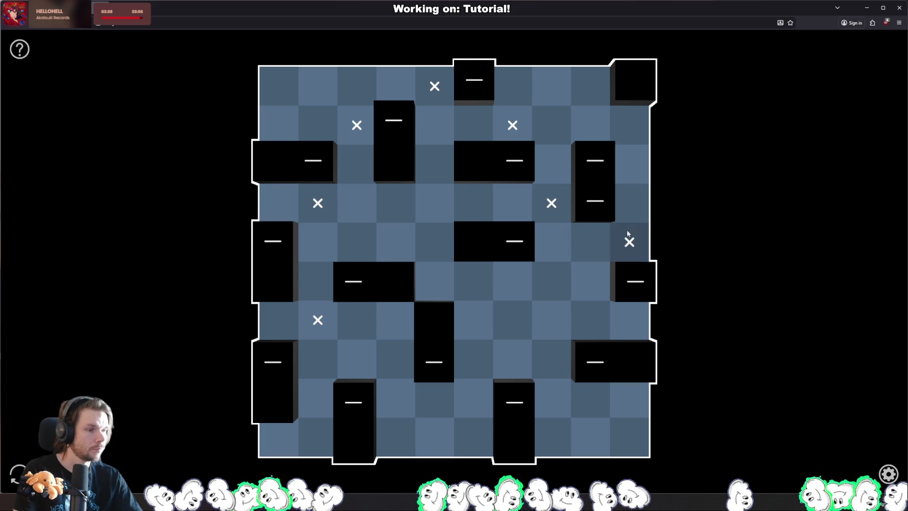
pyautogui.rightClick(594, 318)
pyautogui.rightClick(554, 394)
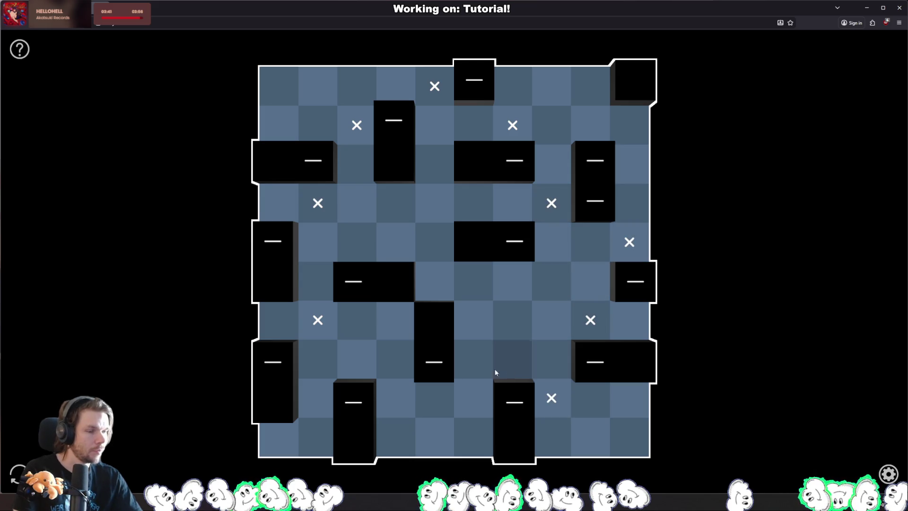
pyautogui.rightClick(474, 361)
pyautogui.rightClick(396, 397)
pyautogui.rightClick(317, 359)
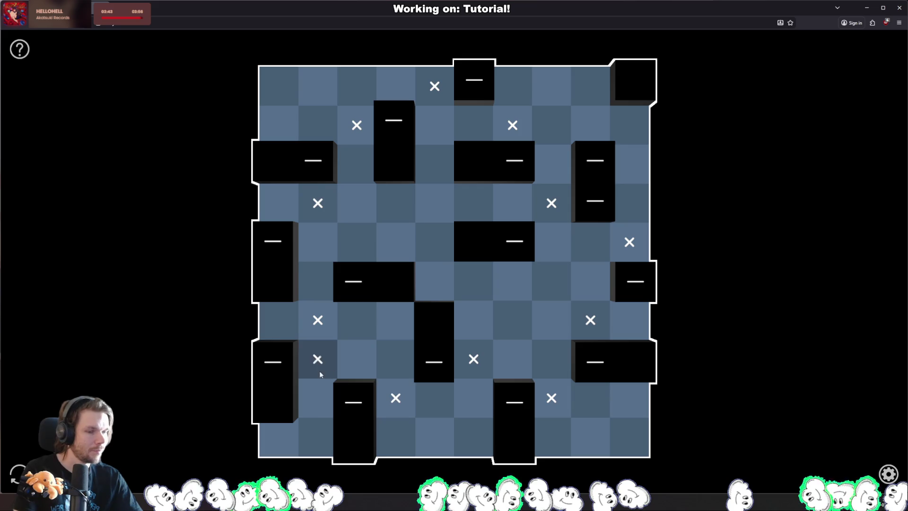
# Place lamps along the left edge, centre, right edge and lower part of the grid.
pyautogui.click(278, 320)
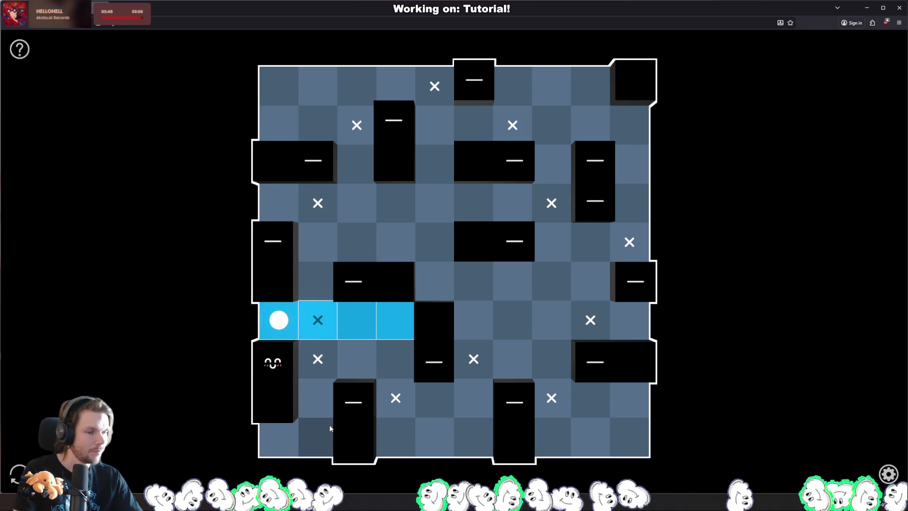
pyautogui.rightClick(314, 242)
pyautogui.click(282, 205)
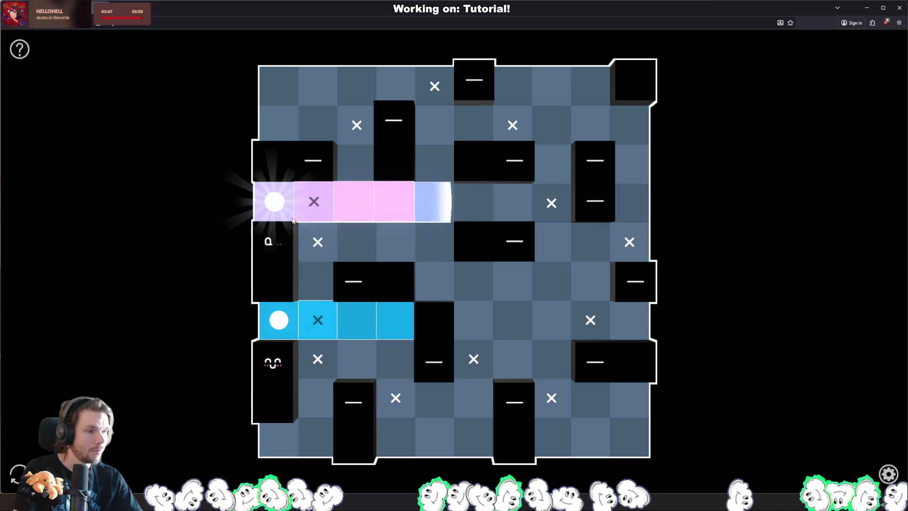
pyautogui.click(553, 169)
pyautogui.click(512, 281)
pyautogui.click(614, 318)
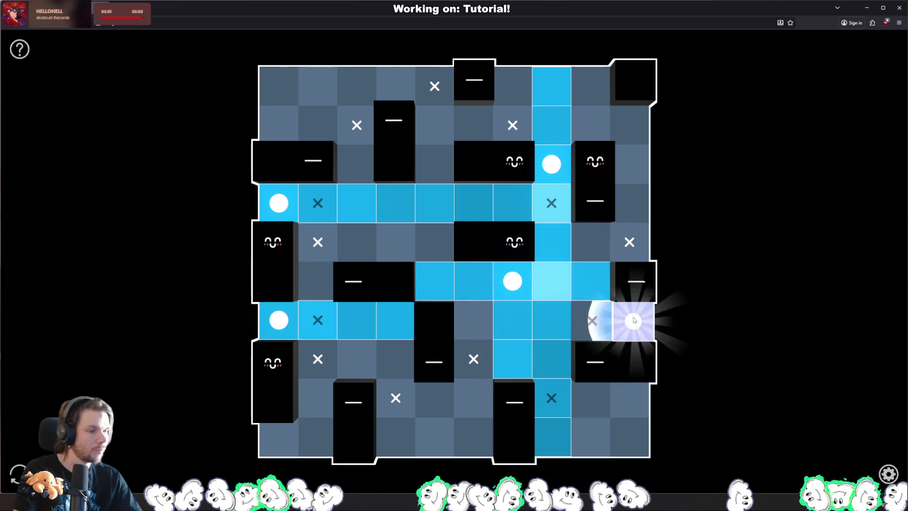
pyautogui.click(592, 397)
pyautogui.click(475, 400)
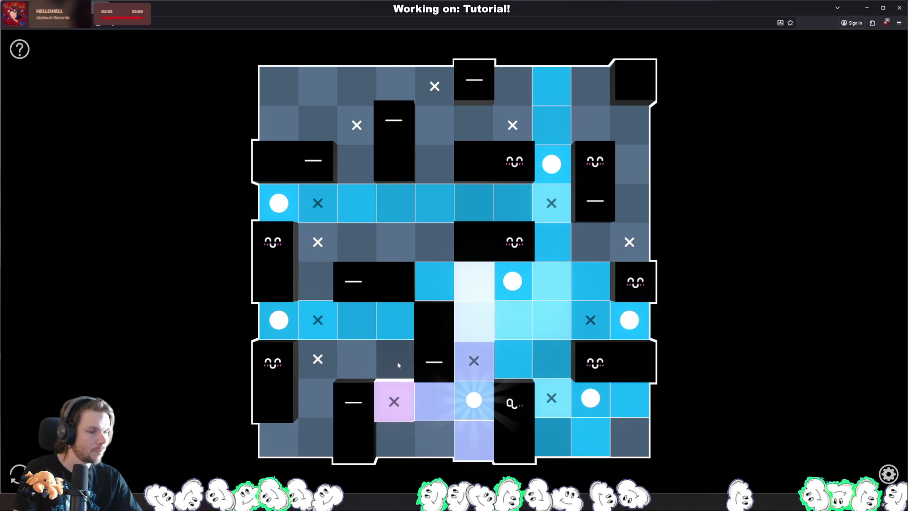
pyautogui.click(396, 359)
pyautogui.click(318, 398)
pyautogui.click(273, 443)
# Place the remaining lamps in the top and right areas to finish, then reset the board.
pyautogui.click(428, 440)
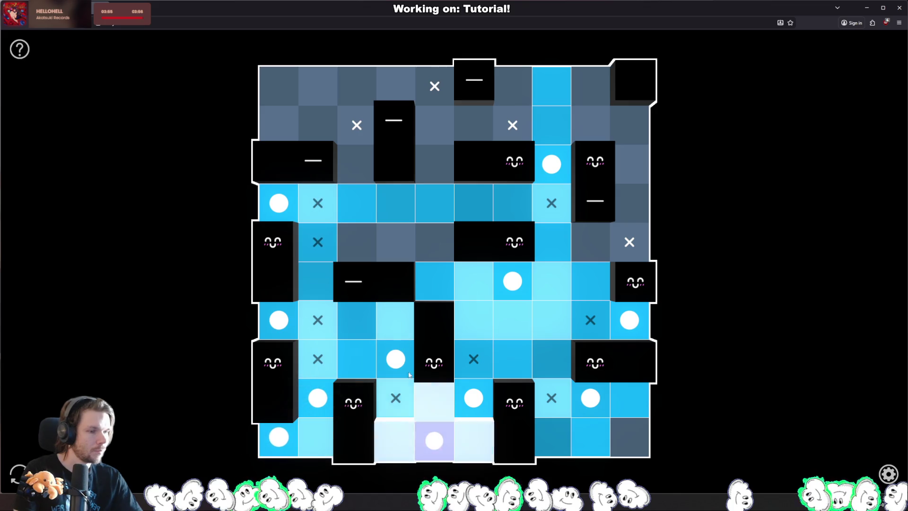
pyautogui.click(357, 242)
pyautogui.click(314, 122)
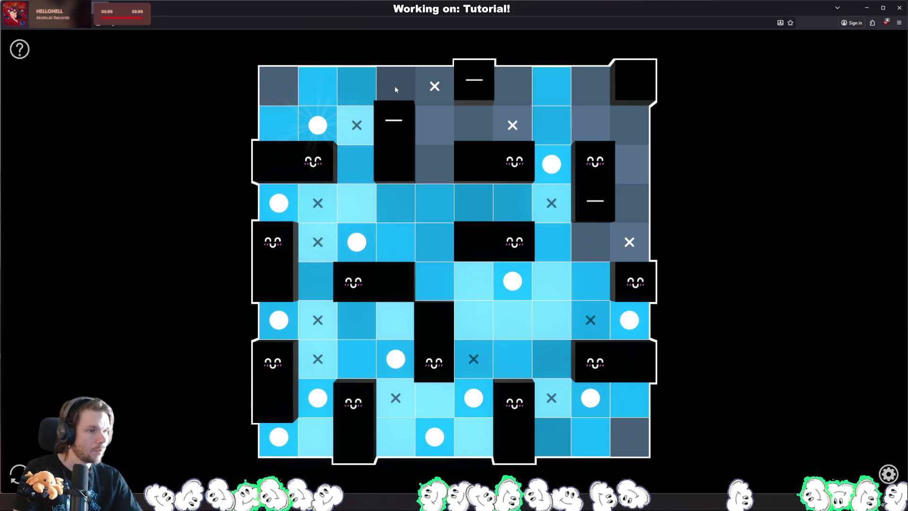
pyautogui.click(395, 86)
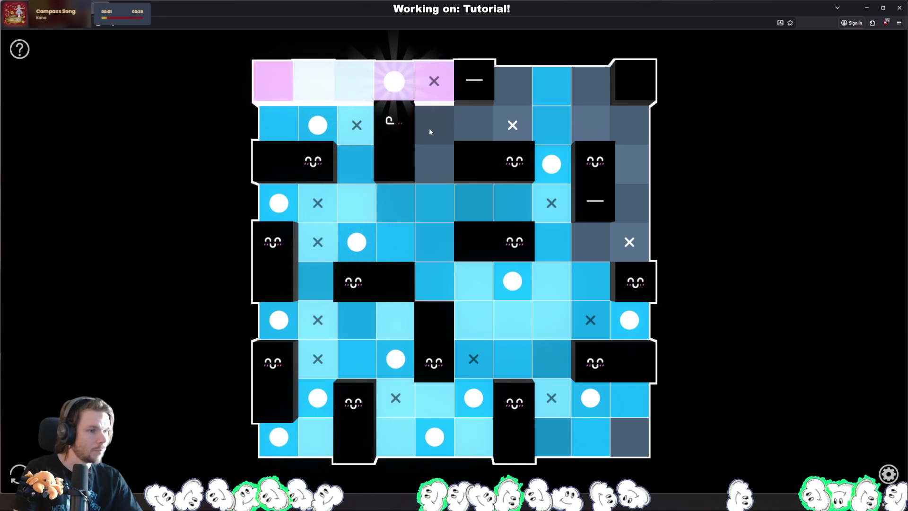
pyautogui.click(512, 86)
pyautogui.click(435, 158)
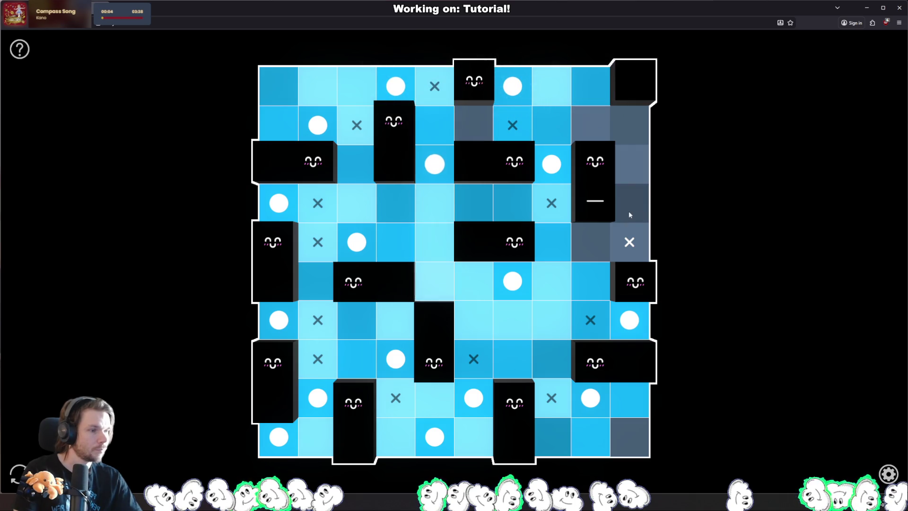
pyautogui.click(591, 241)
pyautogui.click(629, 129)
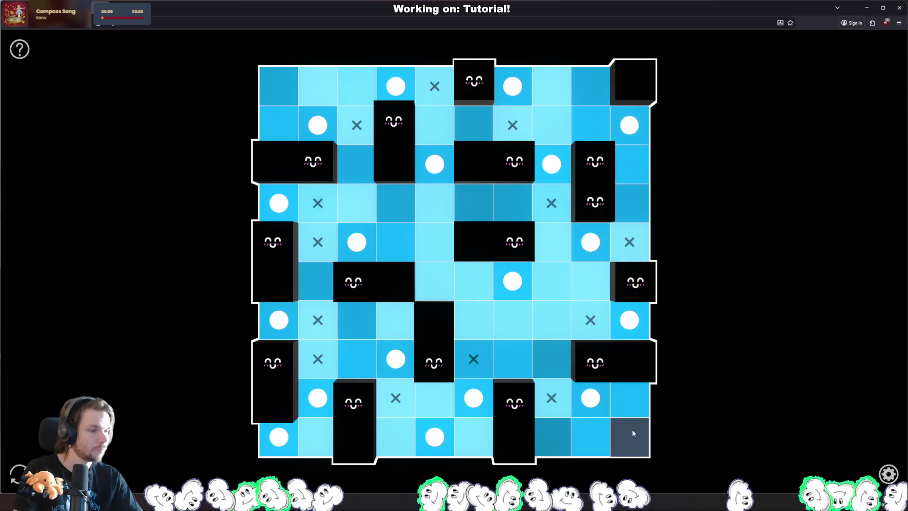
pyautogui.click(632, 431)
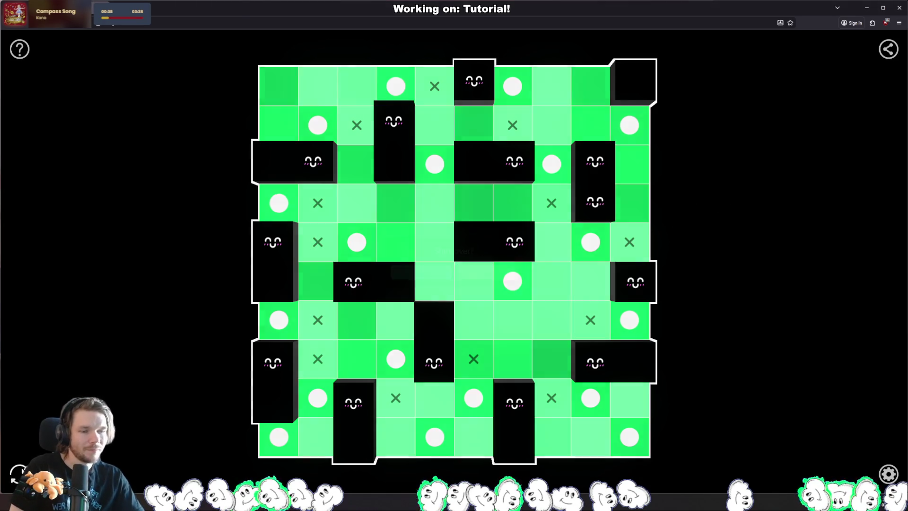
pyautogui.press('r')
pyautogui.click(425, 274)
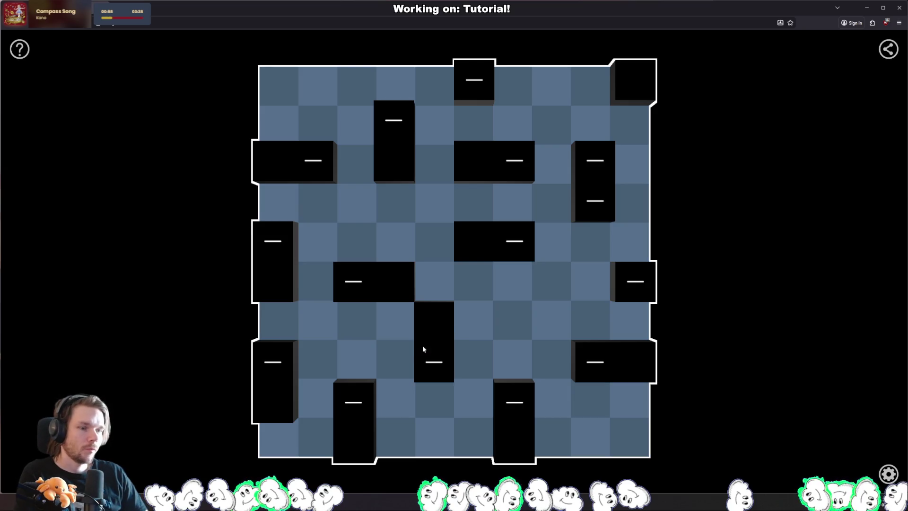
# Mark thirteen cells around the walls that cannot hold a light.
pyautogui.click(329, 334)
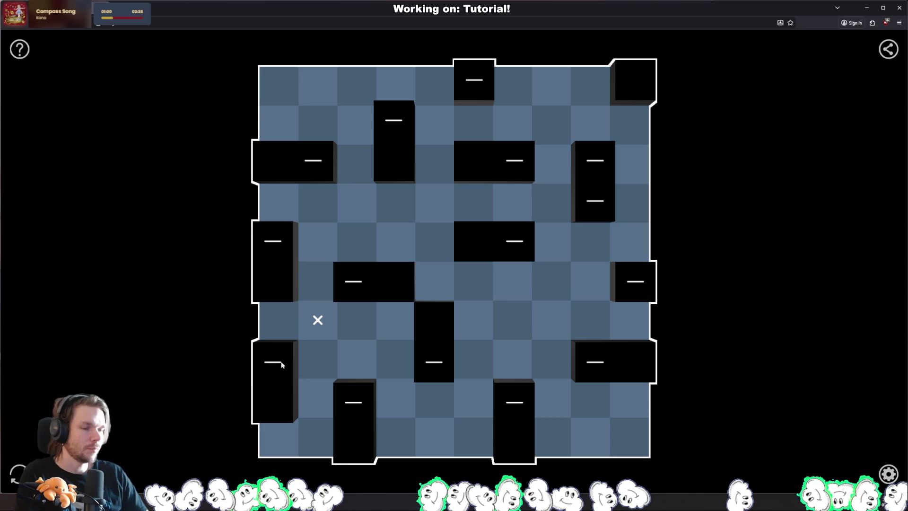
pyautogui.click(316, 208)
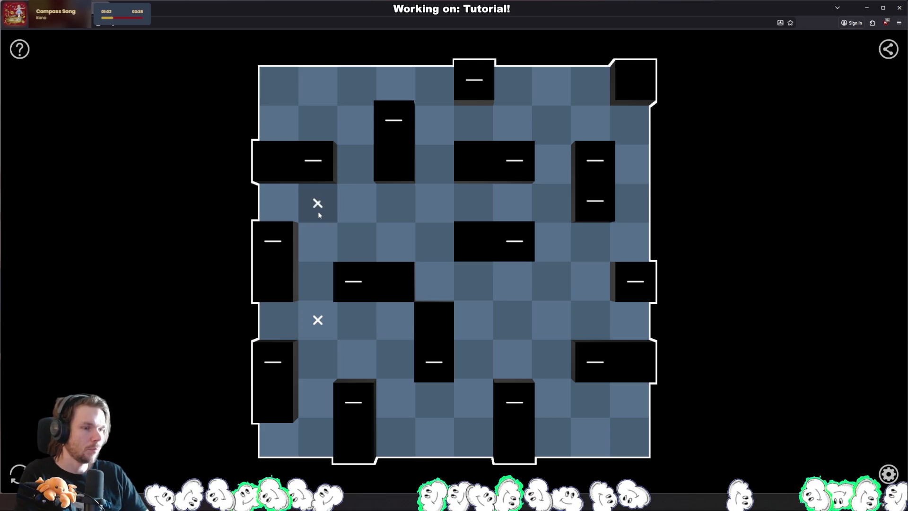
pyautogui.click(365, 134)
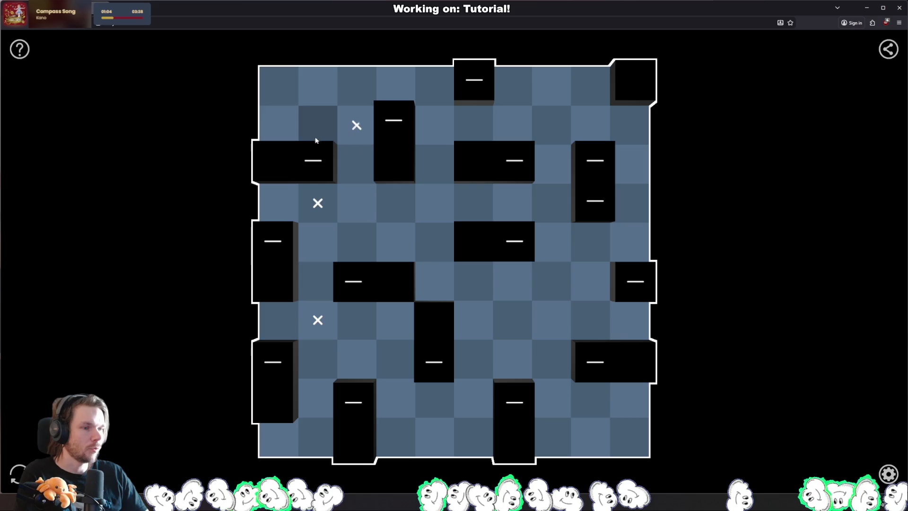
pyautogui.click(433, 89)
pyautogui.click(512, 126)
pyautogui.click(556, 194)
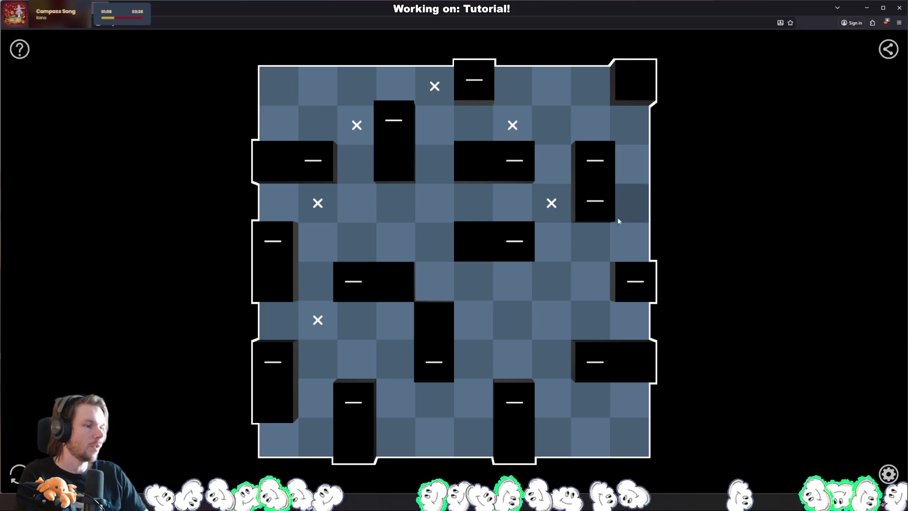
pyautogui.click(615, 242)
pyautogui.click(536, 285)
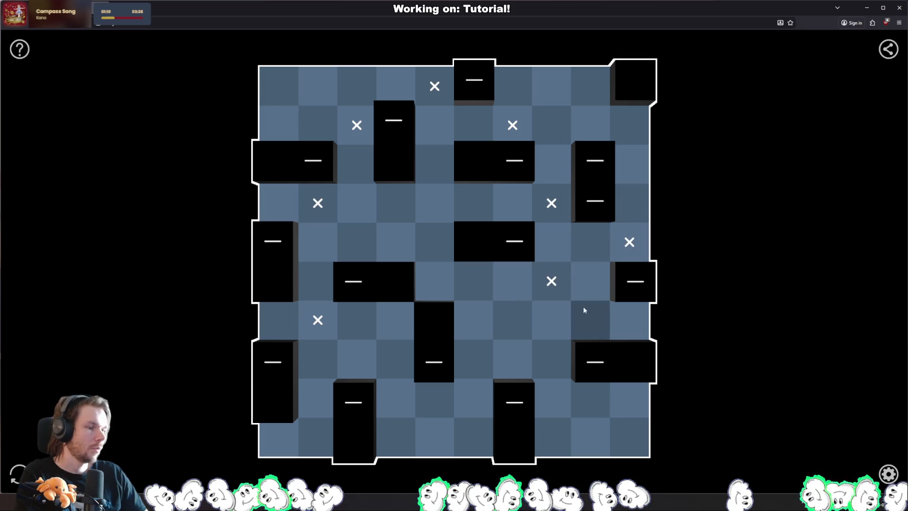
pyautogui.click(598, 318)
pyautogui.click(563, 389)
pyautogui.click(475, 367)
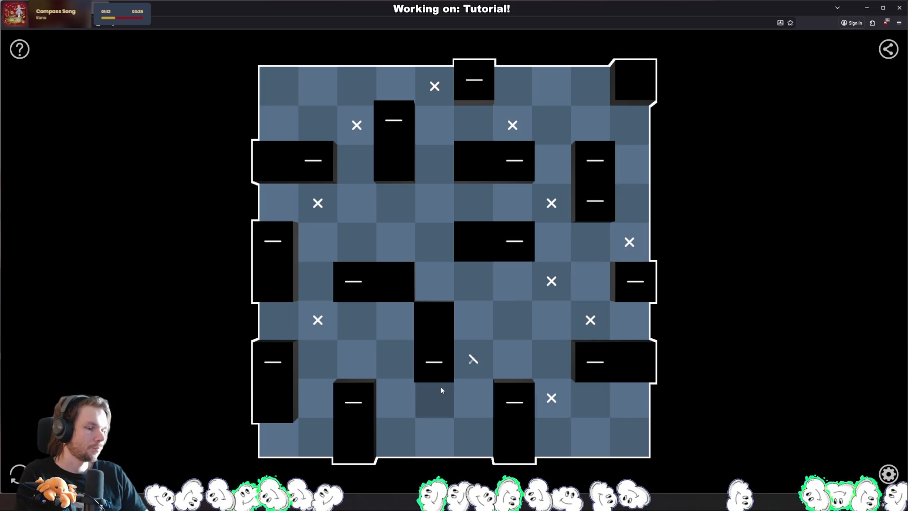
pyautogui.click(392, 402)
pyautogui.click(322, 376)
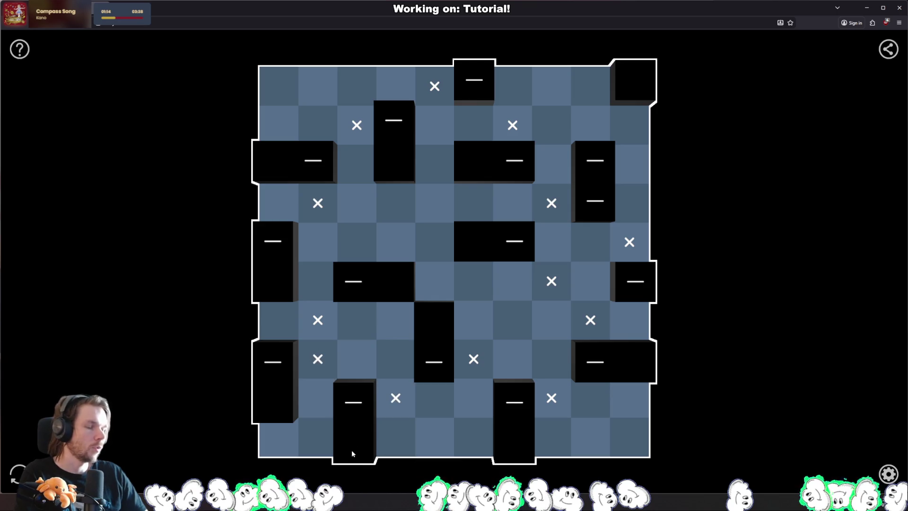
# Place lights at the left edge, centre, lower-left and upper-left areas of the grid.
pyautogui.click(276, 325)
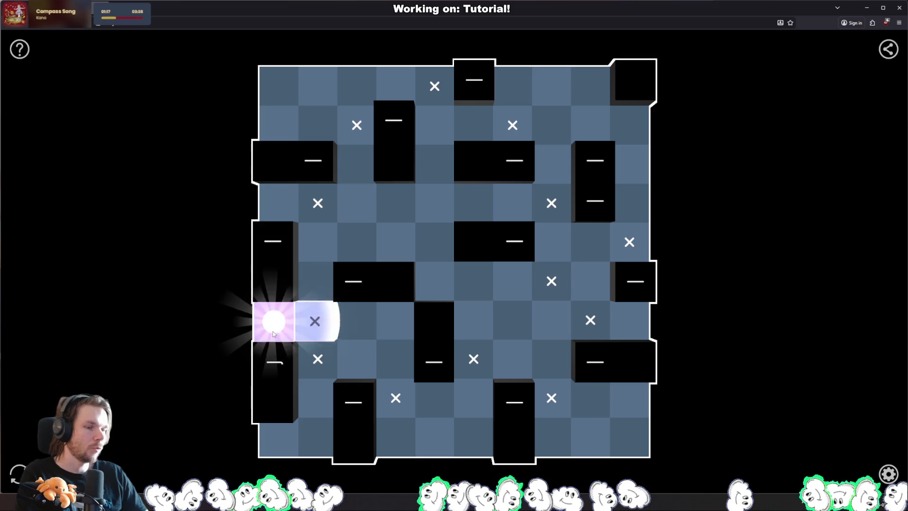
pyautogui.click(316, 240)
pyautogui.click(276, 210)
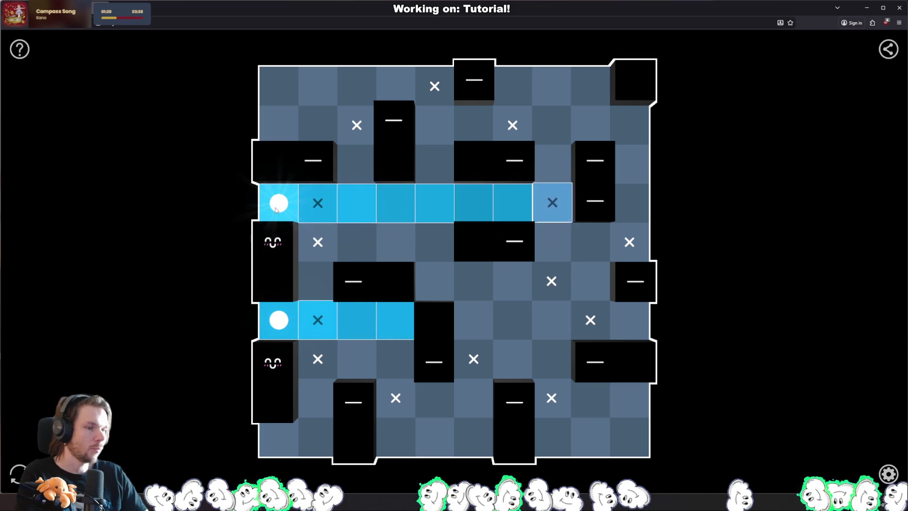
pyautogui.click(509, 278)
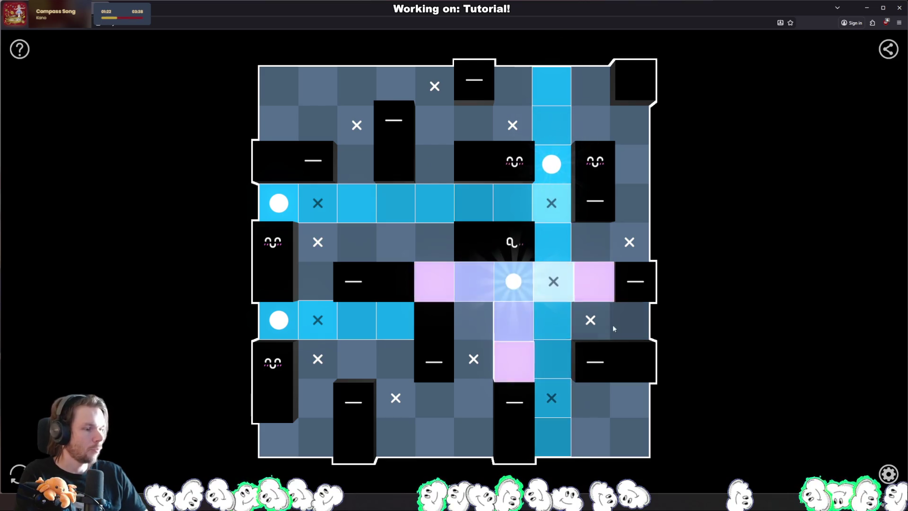
pyautogui.click(396, 360)
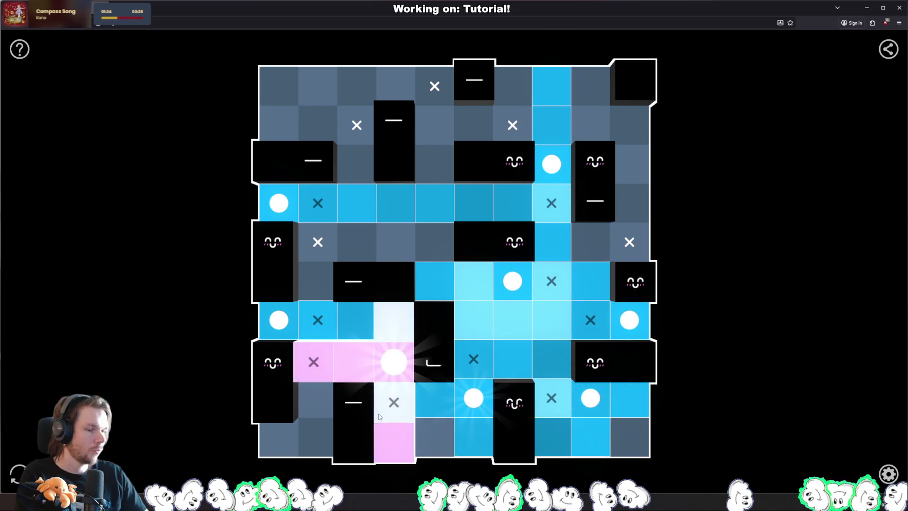
pyautogui.click(317, 398)
pyautogui.click(279, 437)
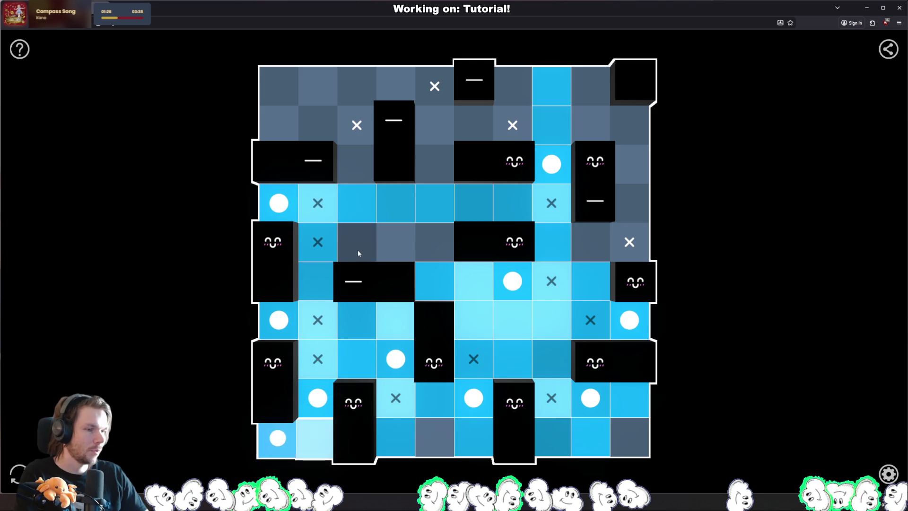
pyautogui.click(357, 242)
pyautogui.click(318, 125)
pyautogui.click(395, 86)
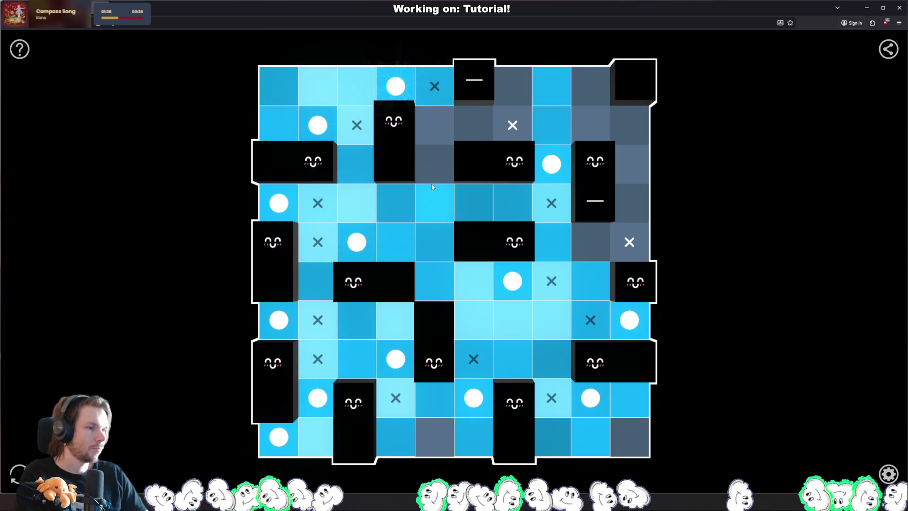
# Light the remaining top, right and bottom cells until the board turns green, then return to Rider.
pyautogui.rightClick(424, 125)
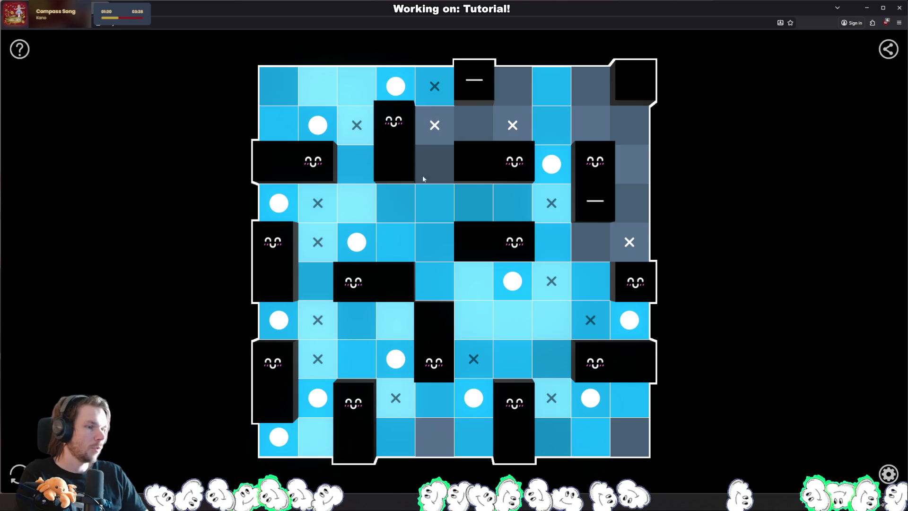
pyautogui.click(438, 168)
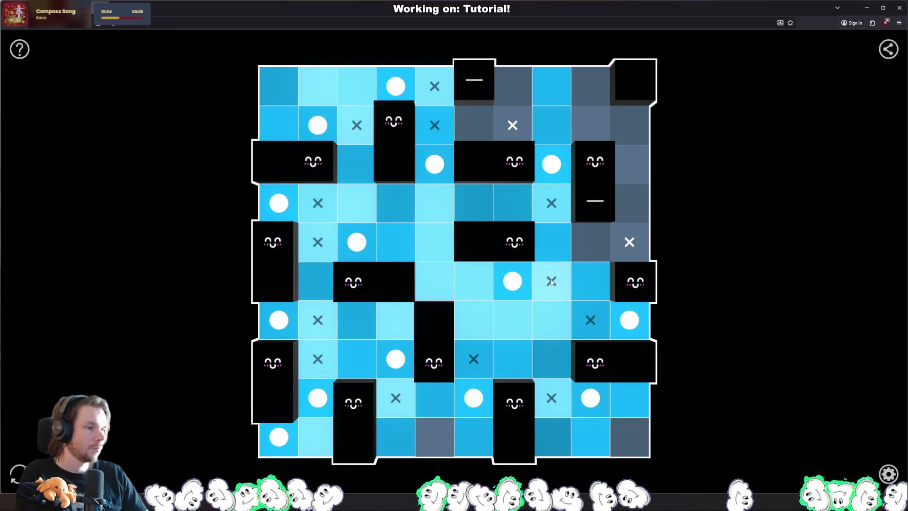
pyautogui.rightClick(623, 163)
pyautogui.rightClick(594, 135)
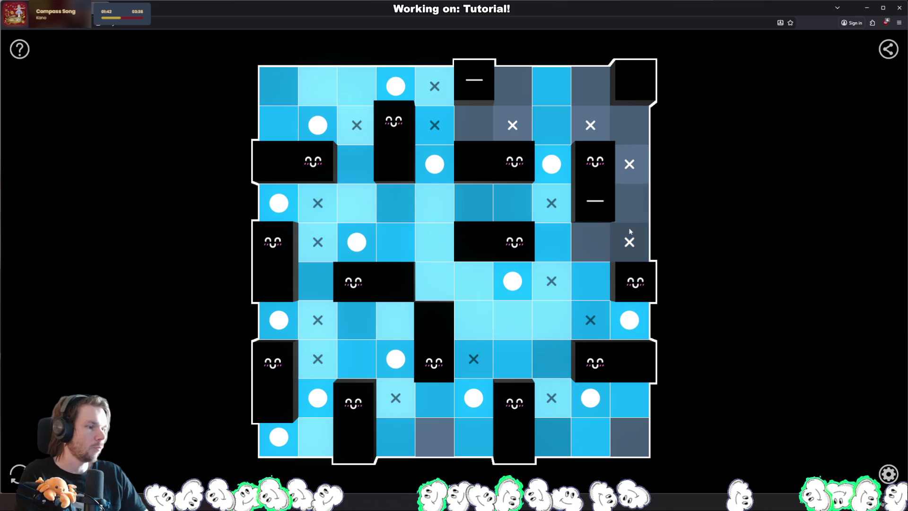
pyautogui.click(597, 241)
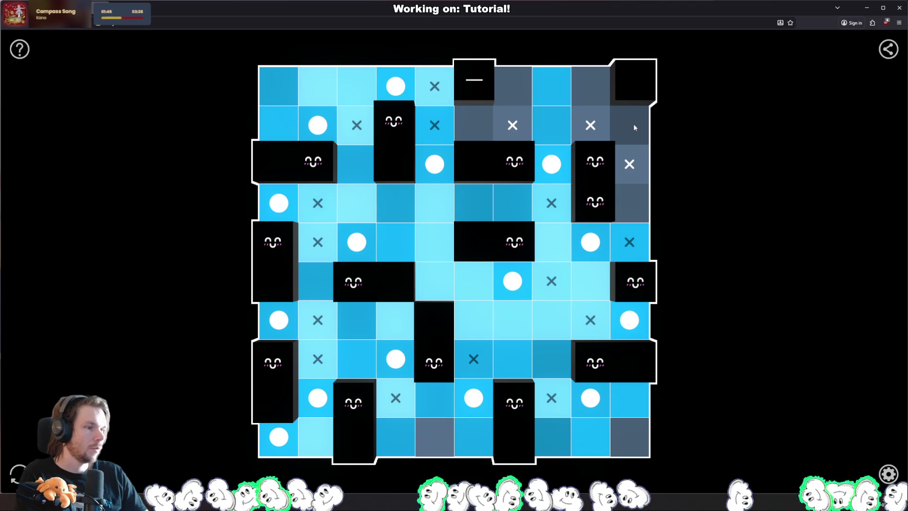
pyautogui.rightClick(644, 135)
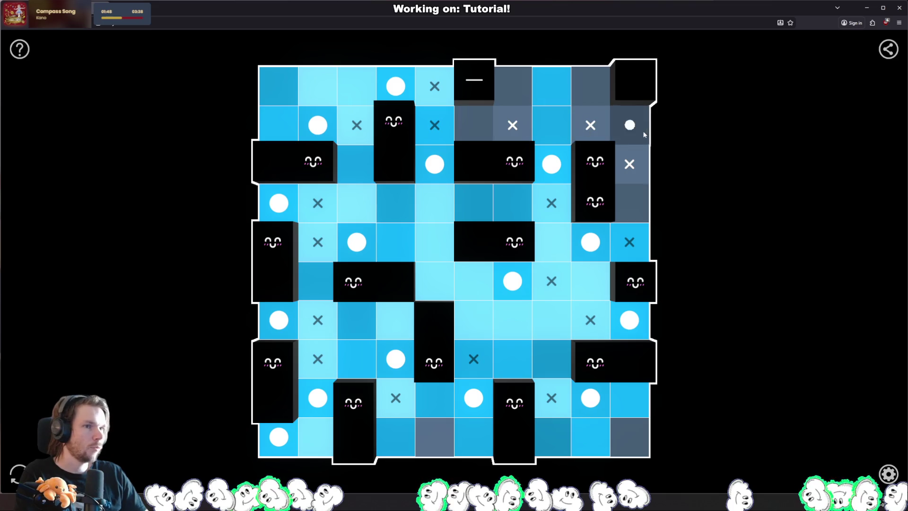
pyautogui.click(507, 76)
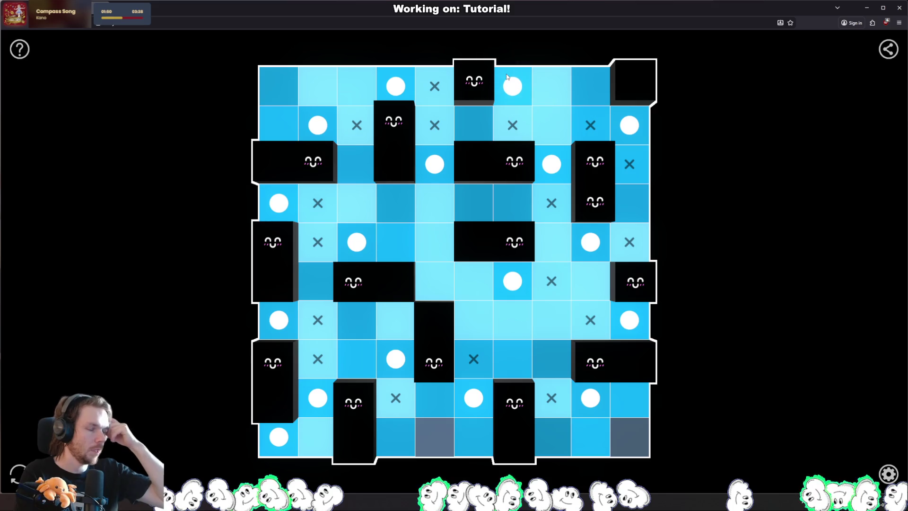
pyautogui.click(434, 437)
pyautogui.click(636, 441)
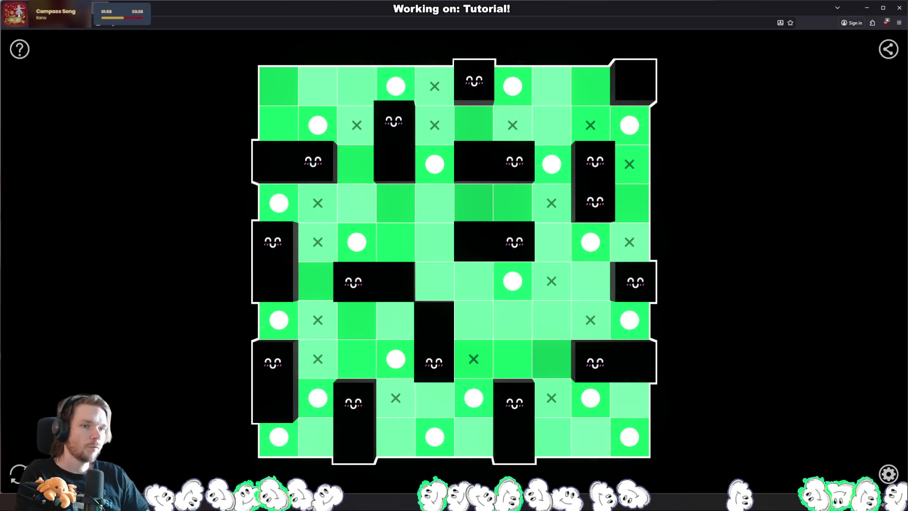
pyautogui.hotkey('alt', 'Tab')
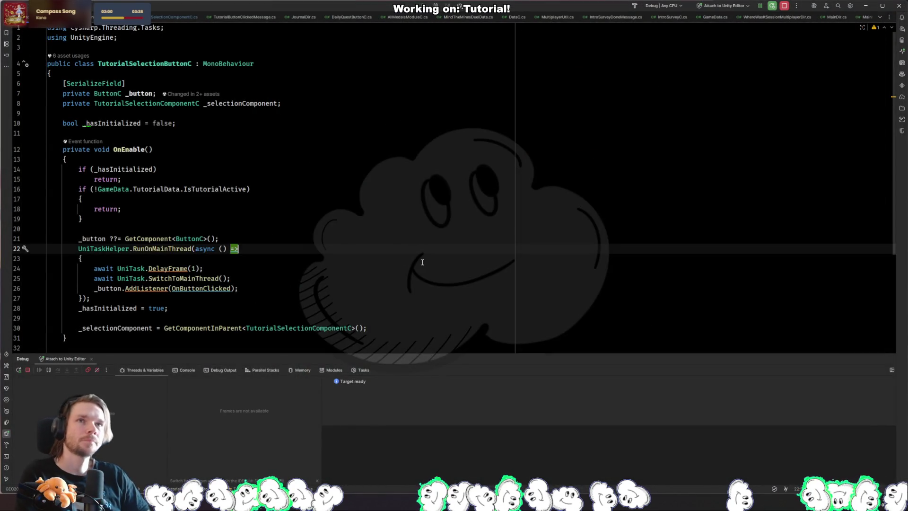